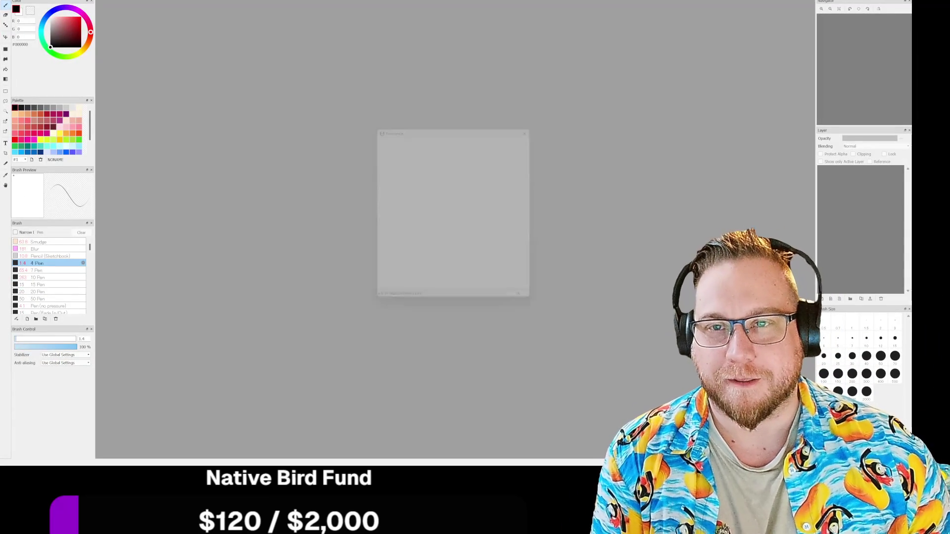
Dismiss the ad and create a 2000 × 2000 px canvas filled solid black
click(522, 308)
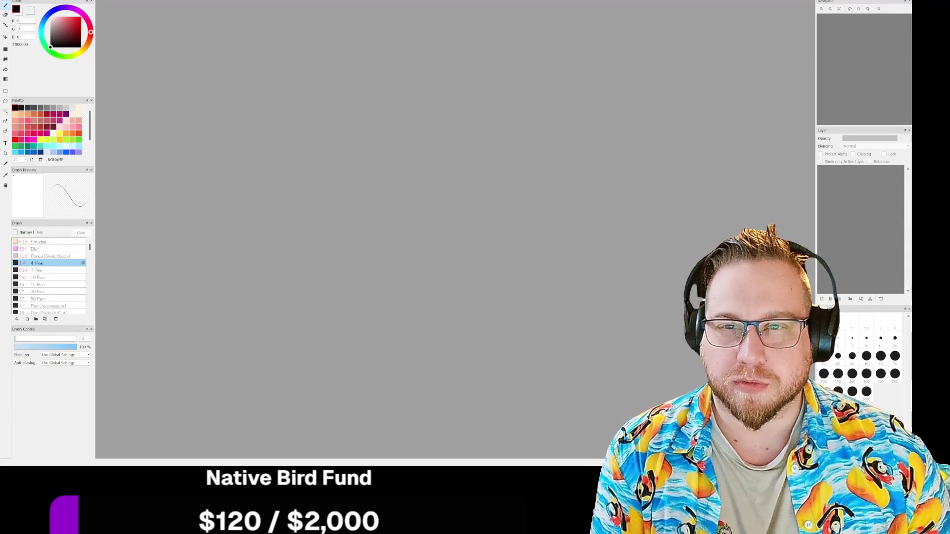
click(10, 1)
click(39, 20)
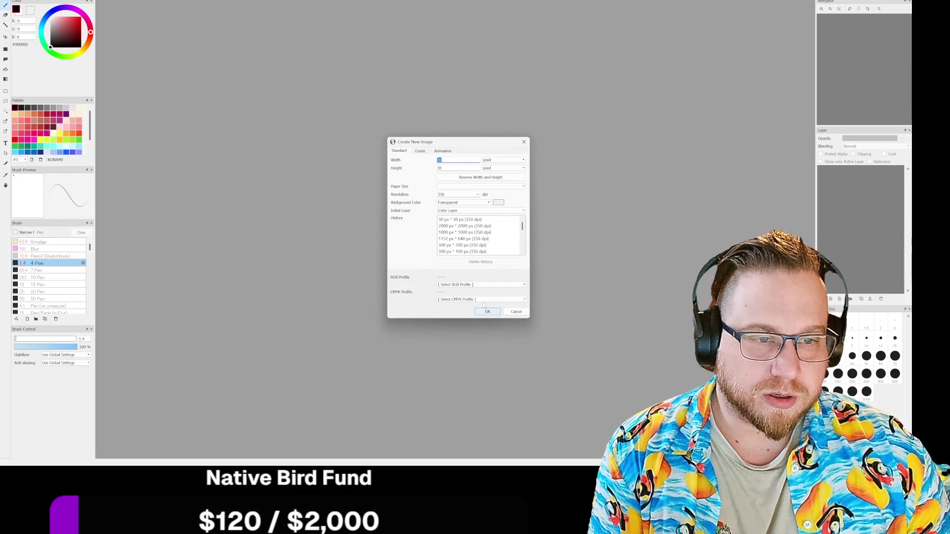
click(464, 225)
click(487, 311)
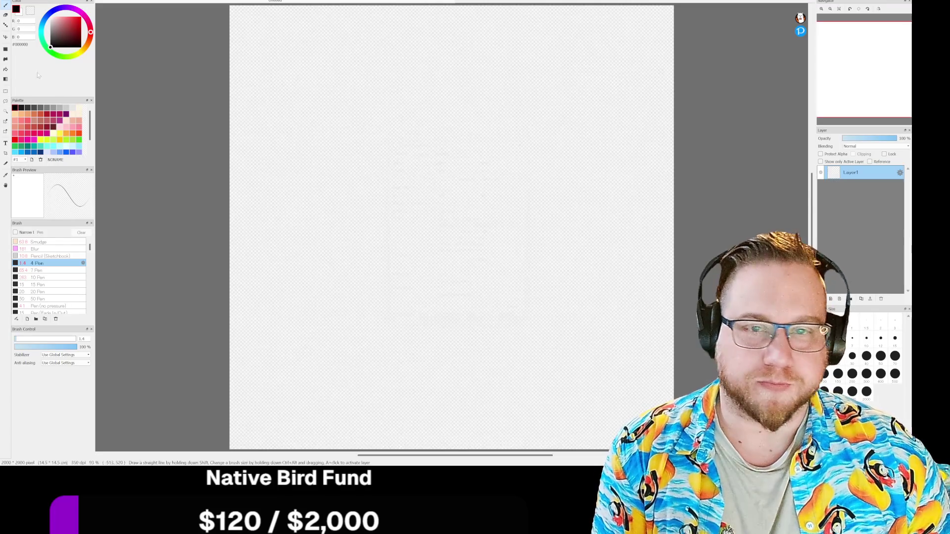
click(6, 69)
click(277, 99)
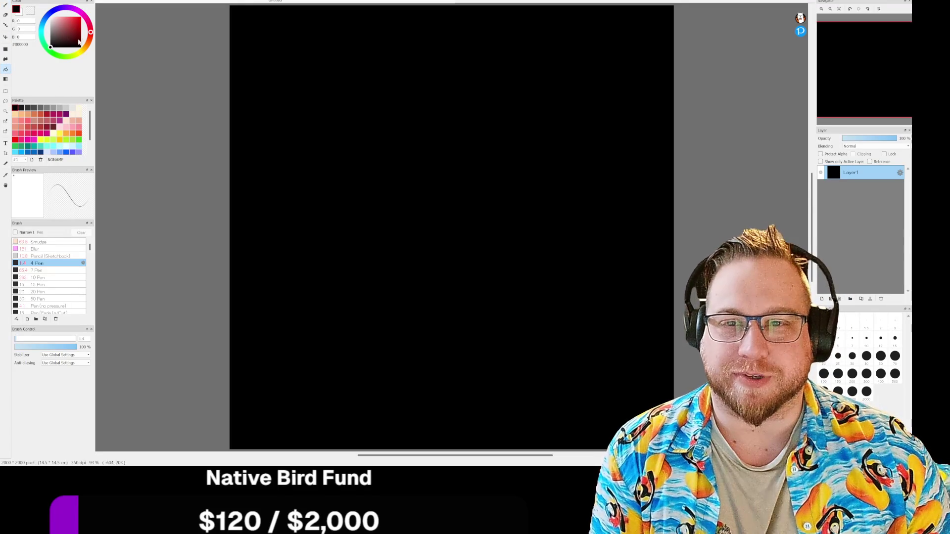
Return to the white Pen brush and undo the stray stroke
click(6, 4)
scroll(380, 140, down, 3)
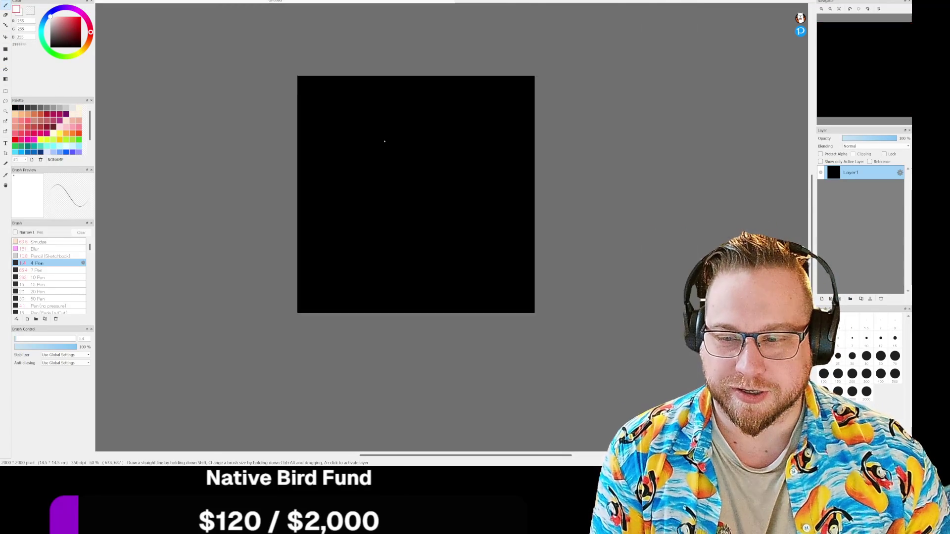
scroll(381, 141, up, 3)
scroll(381, 140, up, 3)
scroll(473, 223, down, 2)
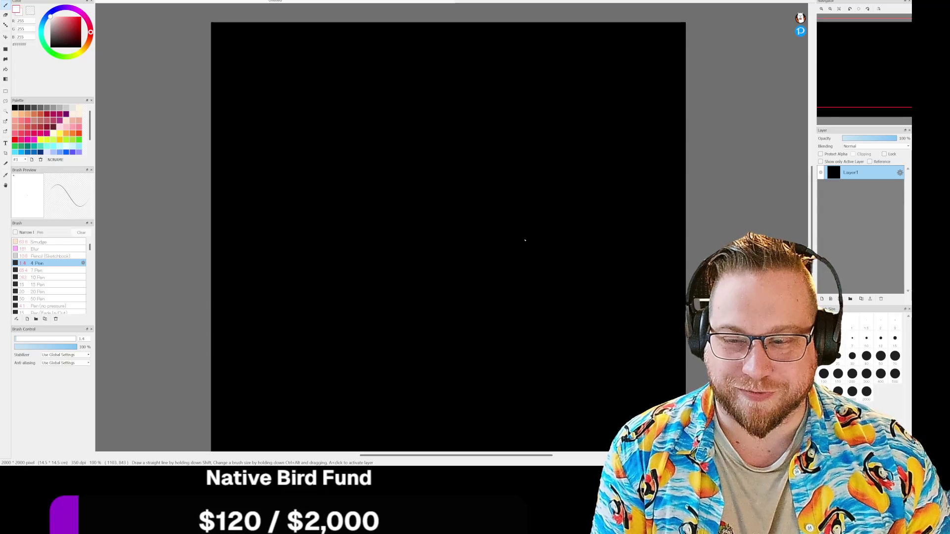
key(ctrl+z)
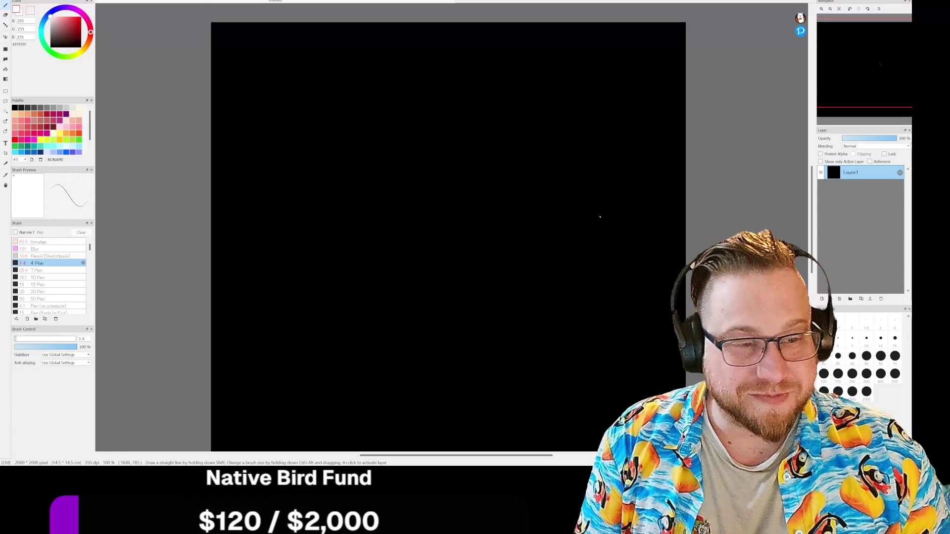
scroll(466, 165, up, 1)
scroll(482, 172, down, 1)
scroll(458, 156, up, 1)
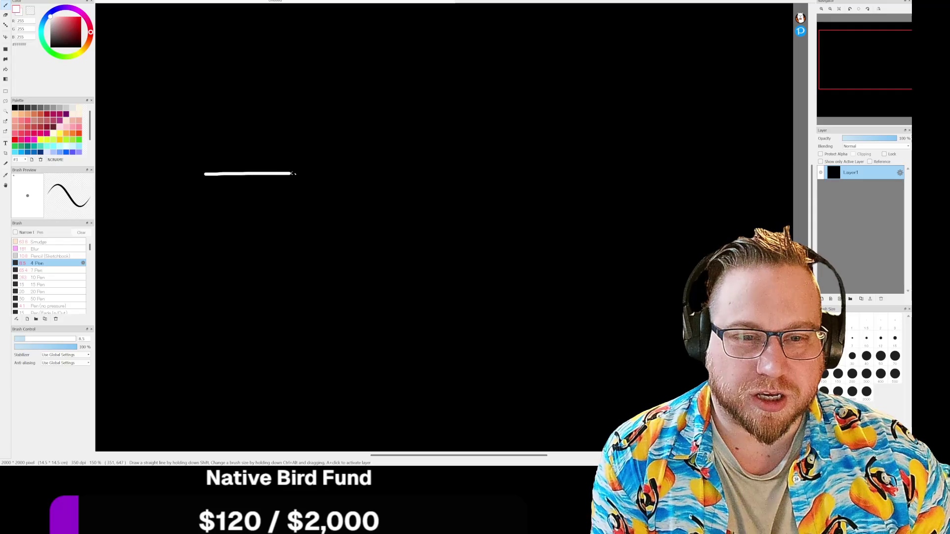
Draw the long white floor line, the box's right side and the first tall pillar
drag(293, 173, 633, 169)
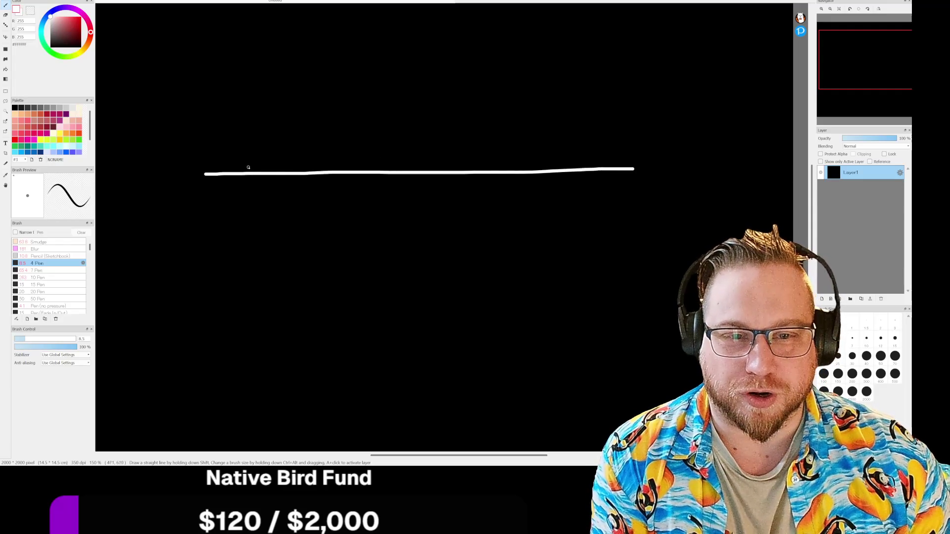
drag(321, 164, 322, 172)
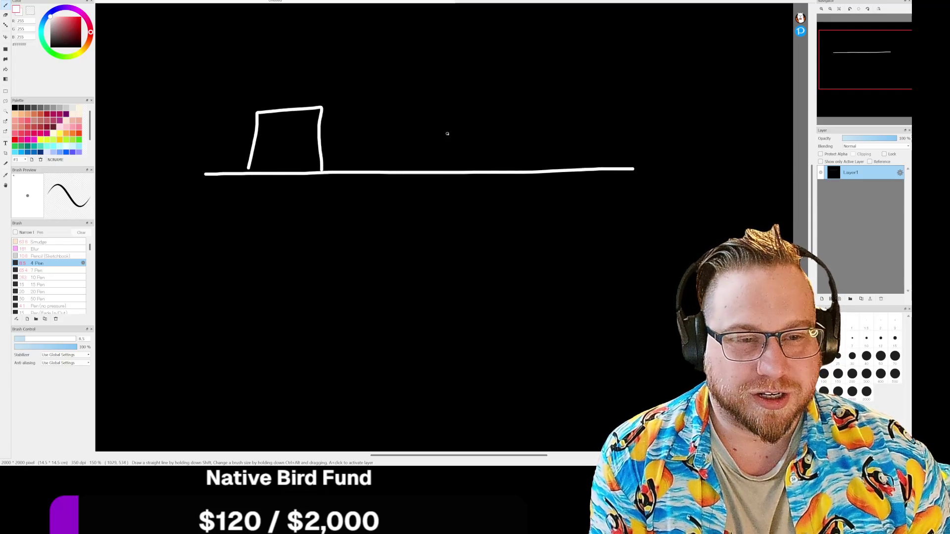
drag(389, 171, 386, 89)
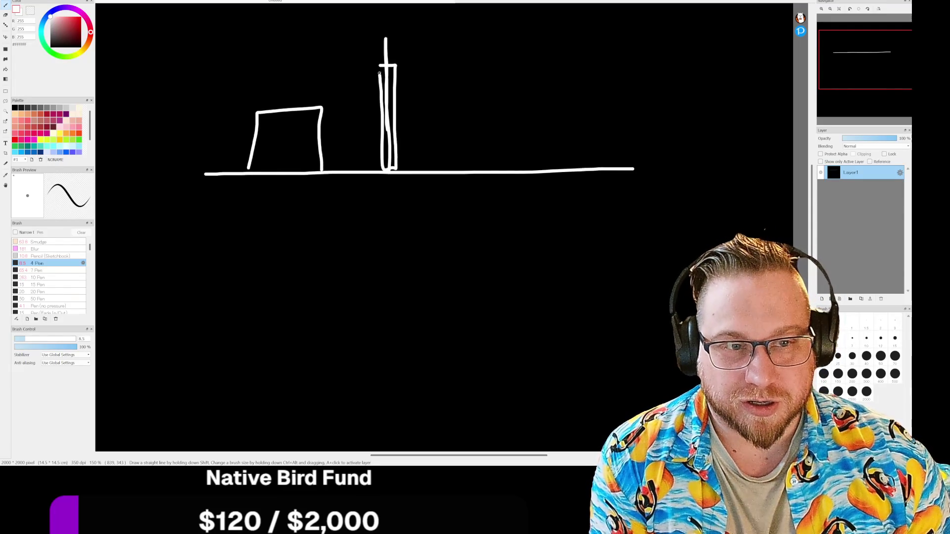
drag(380, 73, 379, 65)
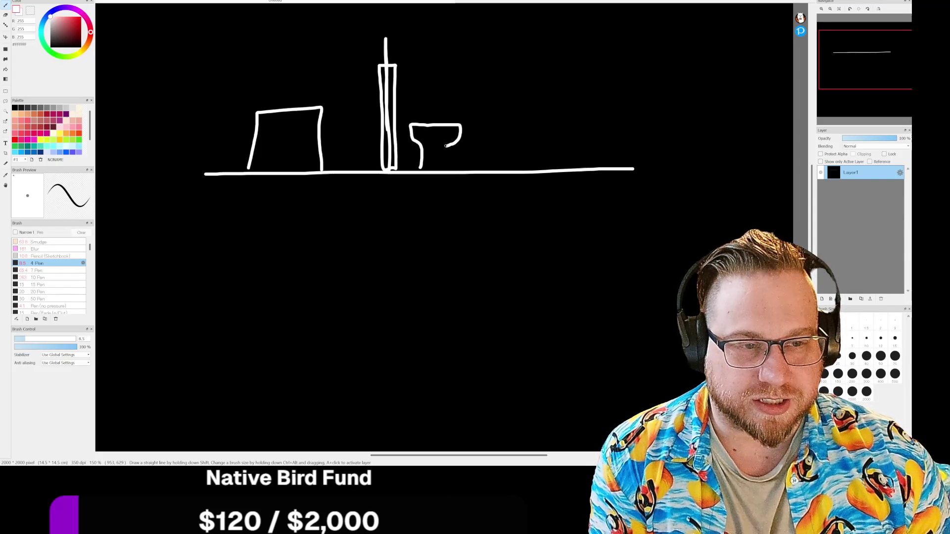
Sketch the toilet, a second tall pillar and the tall cabinet's left side
drag(447, 168, 449, 171)
mouse_move(439, 113)
mouse_down()
mouse_move(439, 122)
mouse_move(440, 109)
mouse_up()
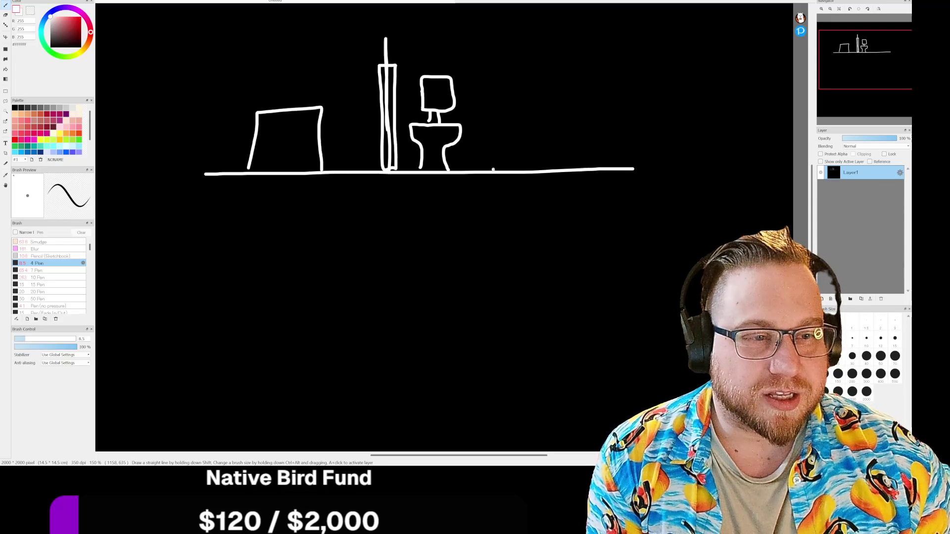
drag(493, 170, 477, 38)
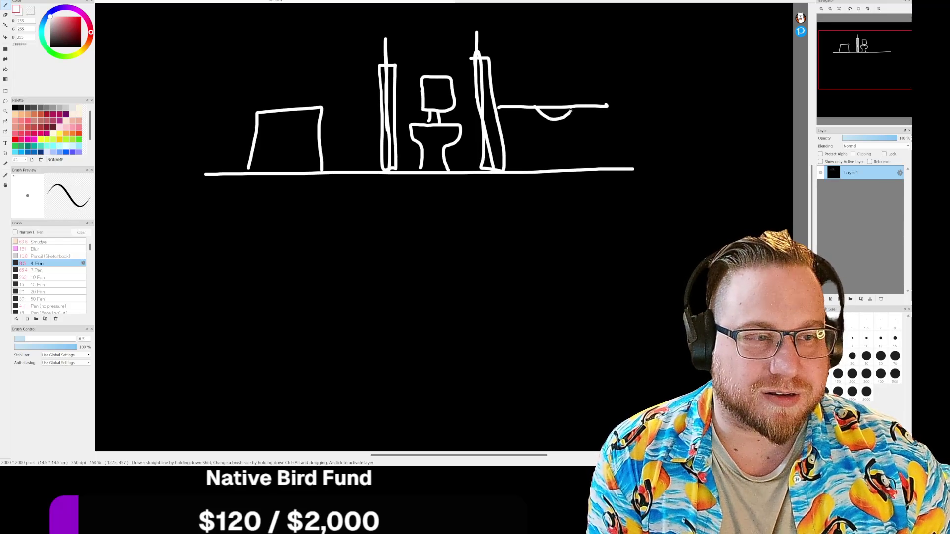
mouse_move(618, 167)
mouse_down()
mouse_move(603, 56)
mouse_move(648, 170)
mouse_up()
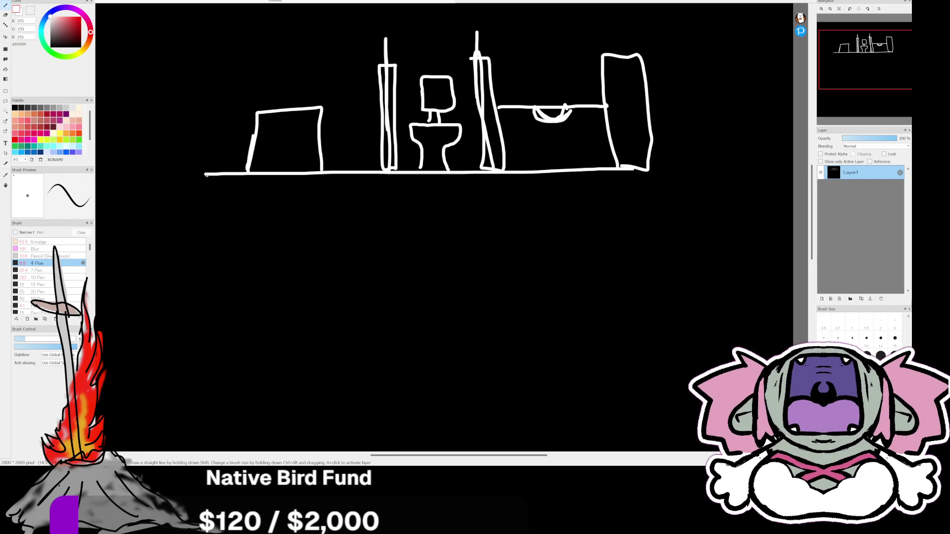
Trace a blue line along the floor, then add a white base edge and diagonal line in white
click(48, 15)
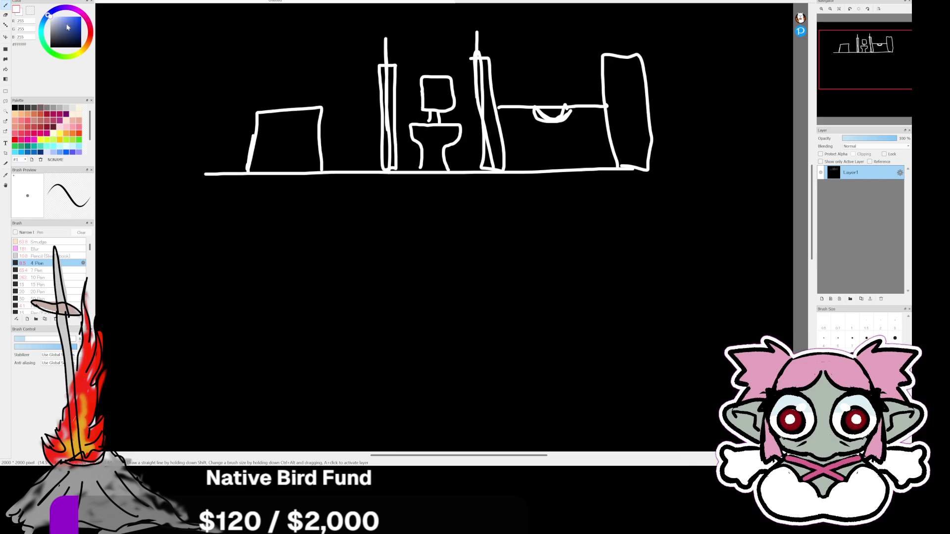
drag(207, 168, 322, 167)
mouse_move(498, 163)
mouse_down()
mouse_move(604, 158)
mouse_move(614, 171)
mouse_up()
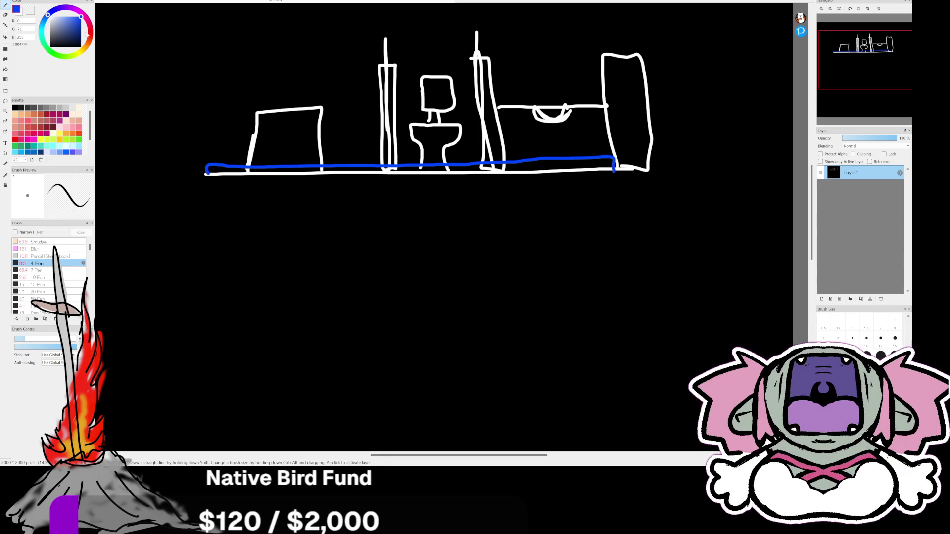
drag(52, 19, 36, 12)
mouse_move(205, 174)
mouse_down()
mouse_move(202, 188)
mouse_move(488, 194)
mouse_move(652, 190)
mouse_move(648, 170)
mouse_up()
drag(213, 193, 433, 306)
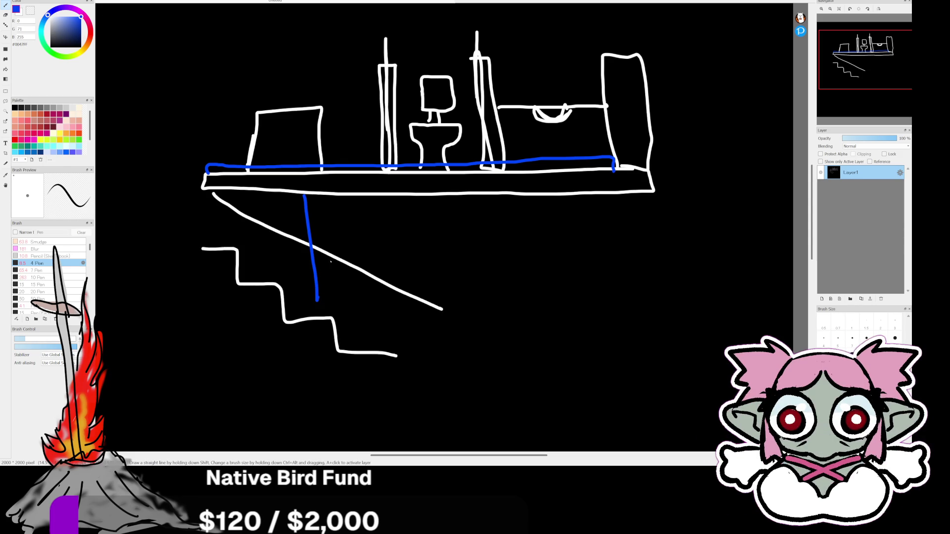
Draw five blue support posts under the deck, a zigzag waterline and looping water strokes
drag(361, 205, 376, 330)
drag(407, 214, 424, 331)
drag(517, 188, 531, 325)
drag(556, 218, 578, 328)
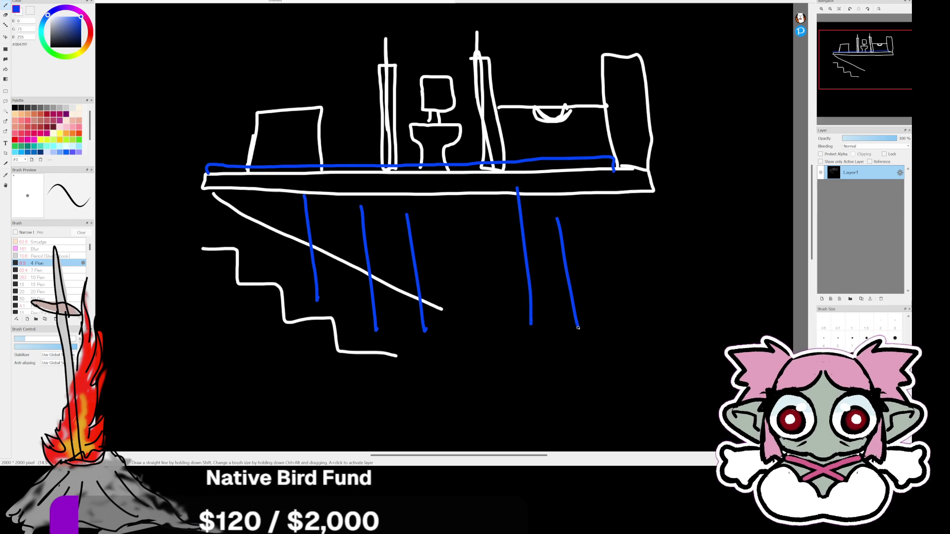
drag(617, 245, 625, 362)
mouse_move(259, 348)
mouse_down()
mouse_move(396, 336)
mouse_move(390, 363)
mouse_up()
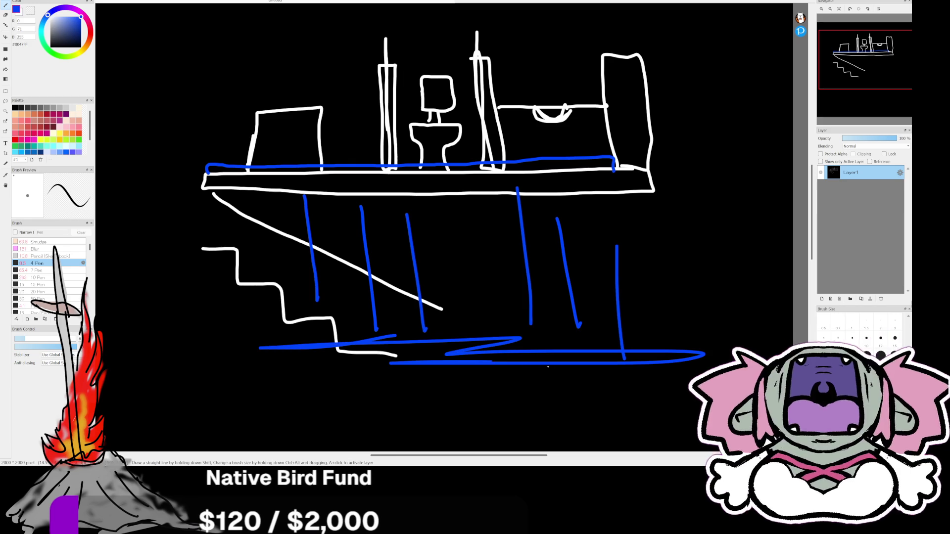
mouse_move(548, 366)
mouse_down()
mouse_move(102, 391)
mouse_move(618, 378)
mouse_move(319, 406)
mouse_move(446, 392)
mouse_up()
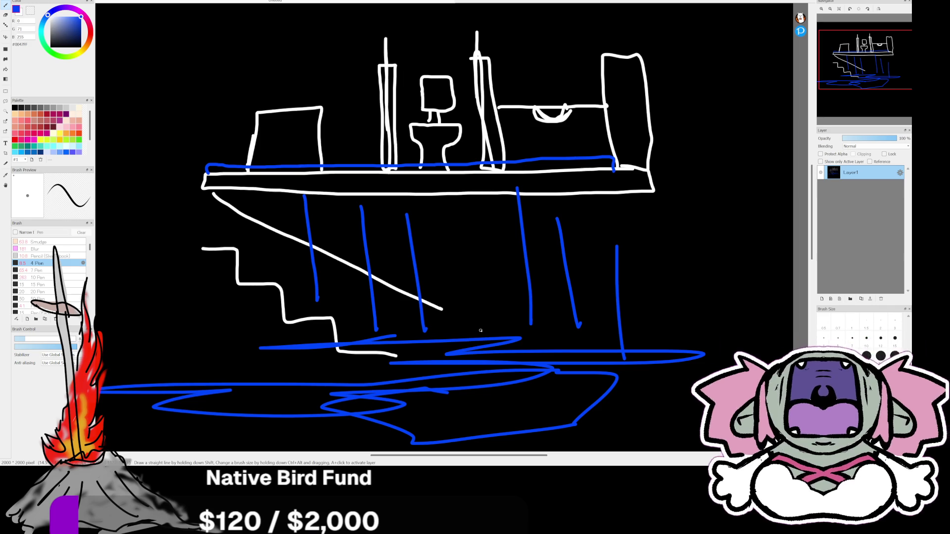
Outline the blue slab's left end, bottom, top and right edges, with a line across it
drag(321, 357, 154, 388)
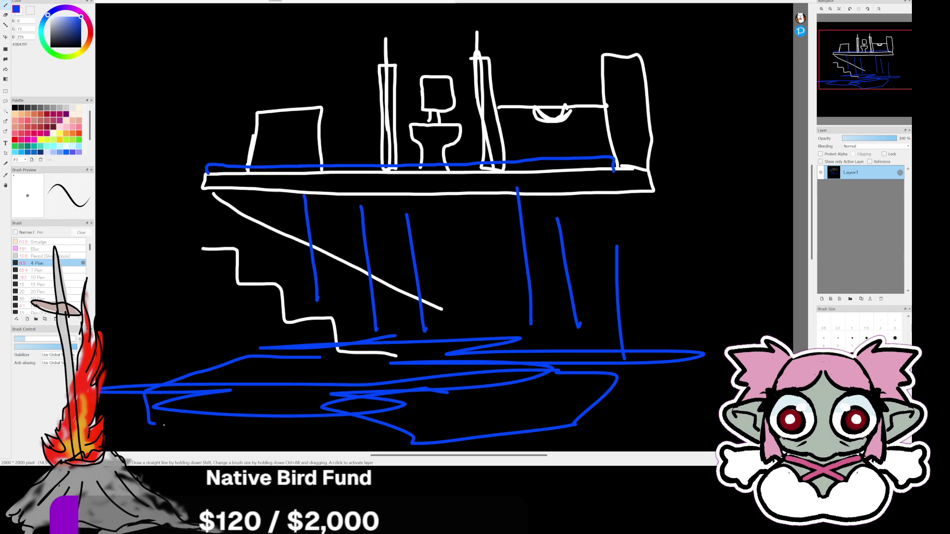
drag(164, 425, 622, 443)
drag(672, 358, 251, 345)
drag(154, 415, 641, 438)
mouse_move(673, 403)
mouse_down()
mouse_move(688, 357)
mouse_move(251, 341)
mouse_up()
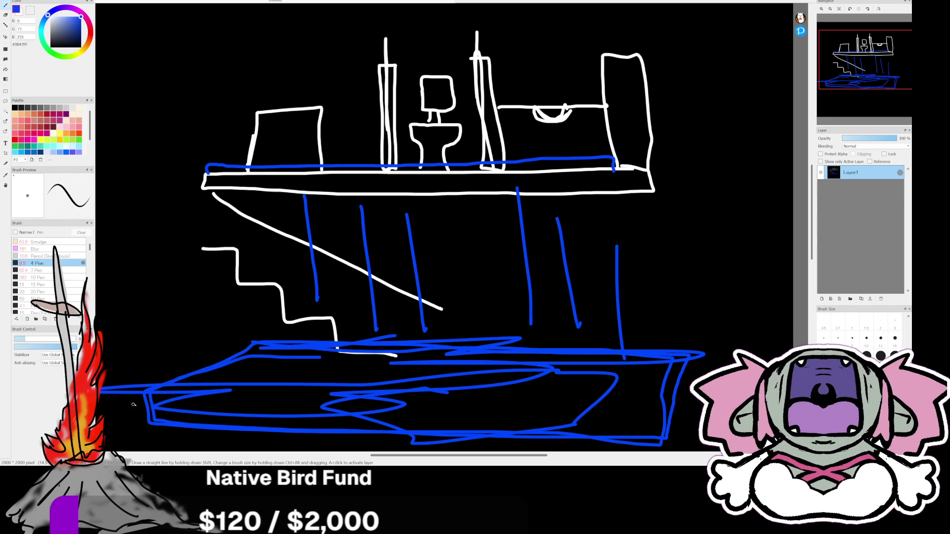
drag(154, 395, 667, 409)
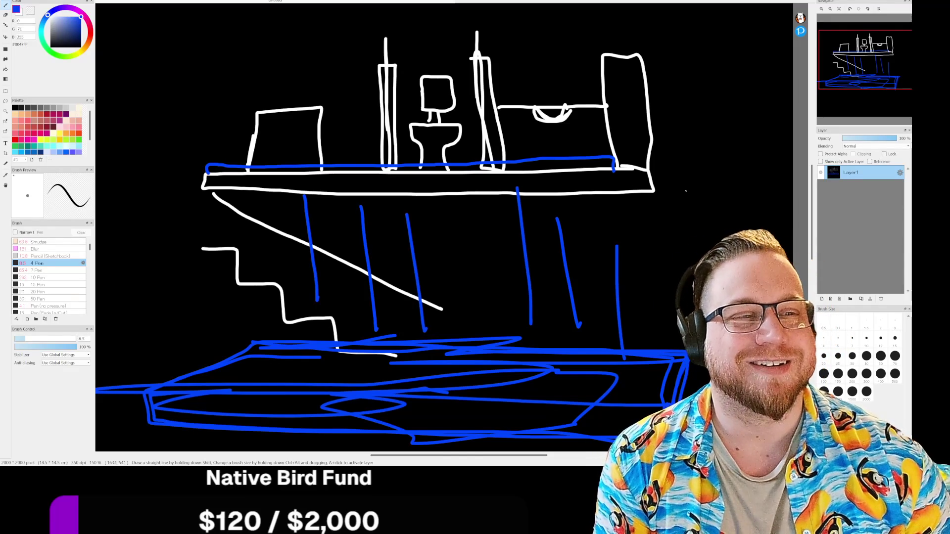
Add a blue counter line and blue toilet detail, then close FireAlpaca with Alt+F4
drag(501, 127, 633, 130)
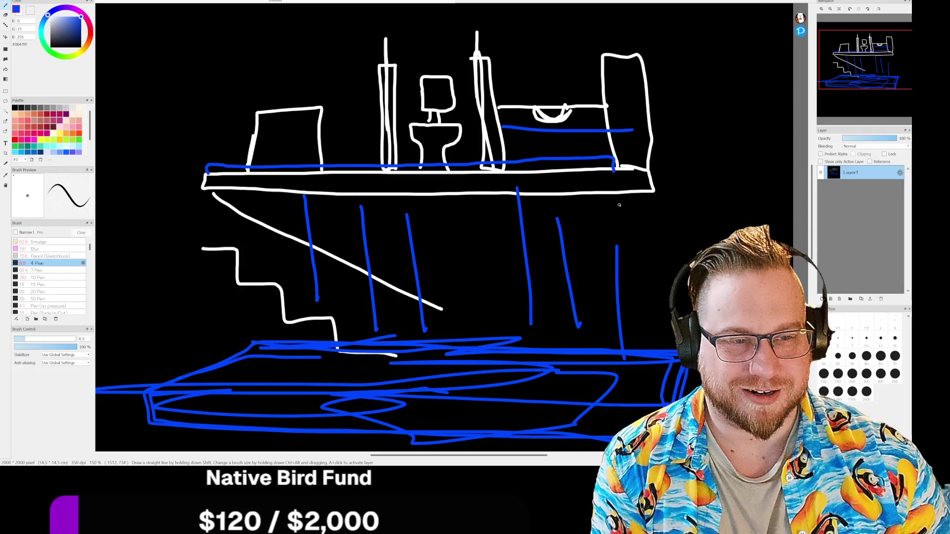
mouse_move(421, 109)
mouse_down()
mouse_move(432, 153)
mouse_move(445, 113)
mouse_up()
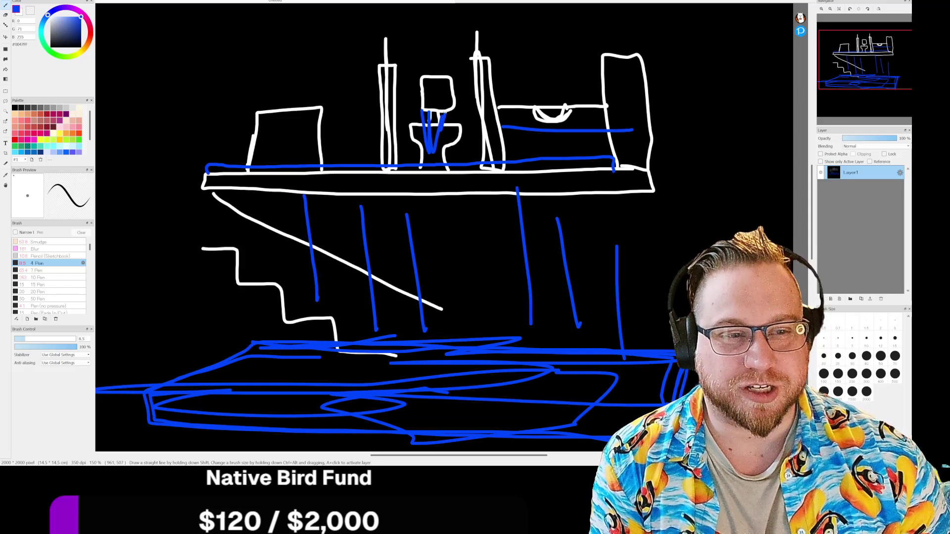
key(alt+F4)
click(450, 237)
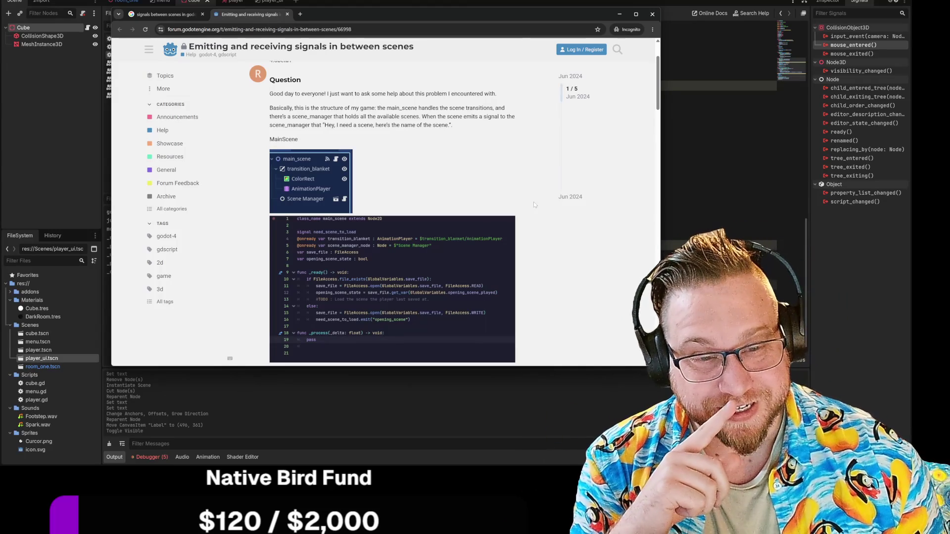
scroll(534, 204, down, 2)
scroll(534, 204, down, 1)
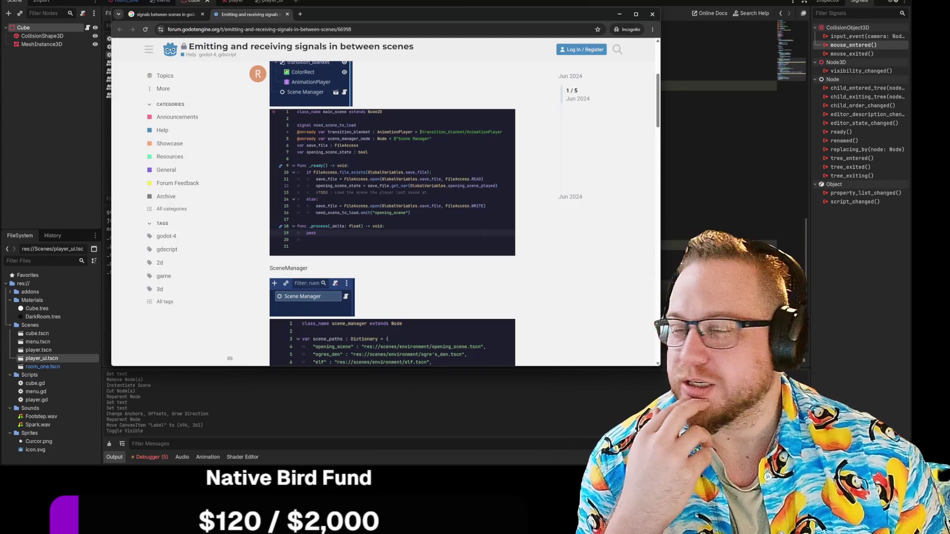
scroll(531, 207, up, 2)
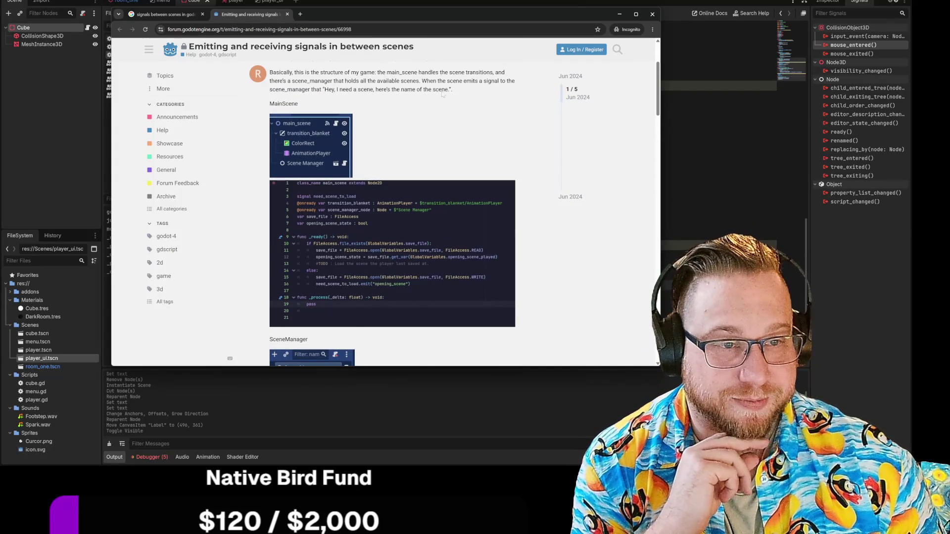
mouse_move(396, 72)
mouse_down()
mouse_move(517, 82)
mouse_move(453, 90)
mouse_up()
click(493, 150)
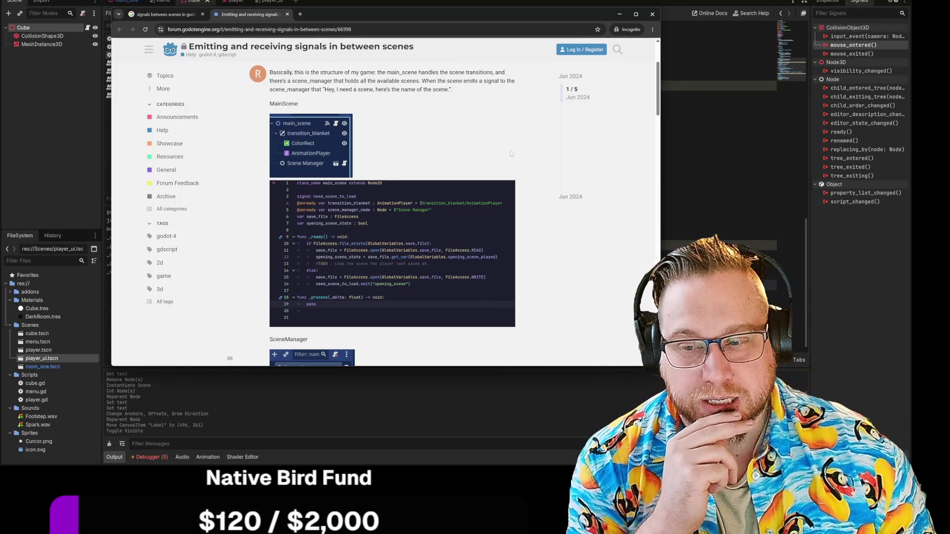
Jump to accepted solution post 3/5, select SignalBus in its code, then return to Godot
scroll(543, 196, down, 4)
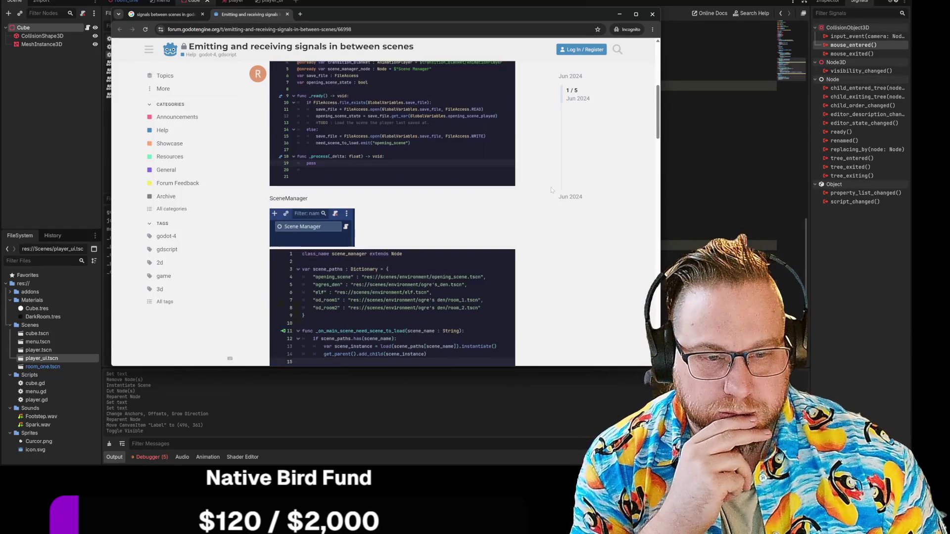
scroll(530, 139, down, 9)
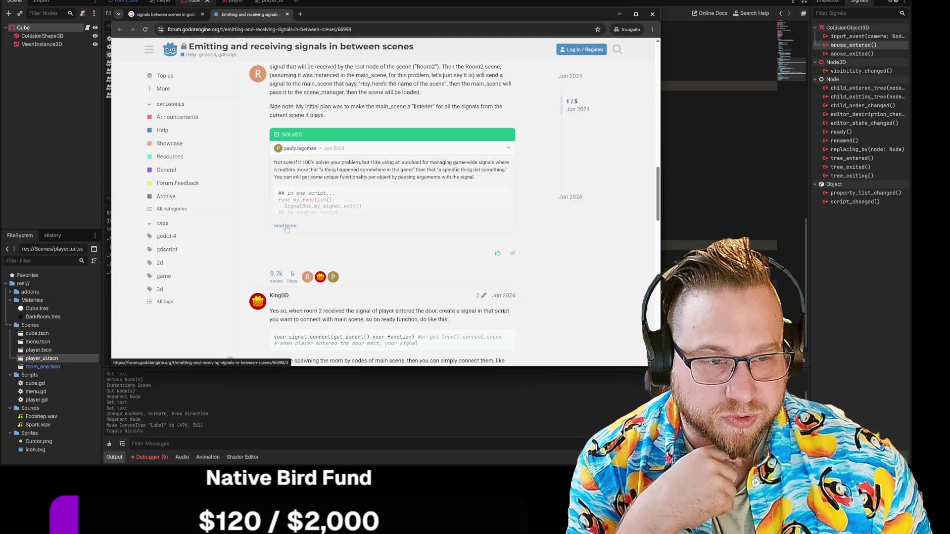
click(286, 226)
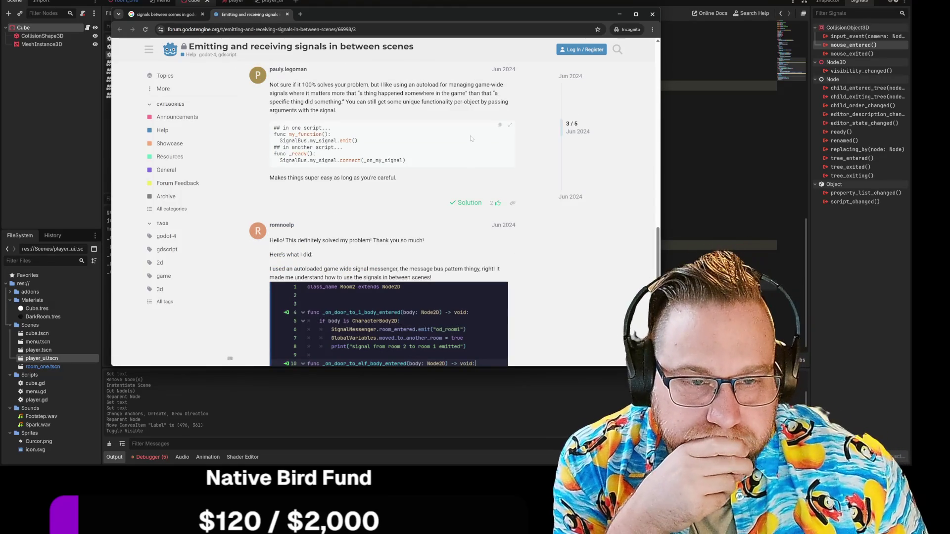
drag(279, 141, 307, 141)
click(299, 130)
scroll(410, 144, down, 4)
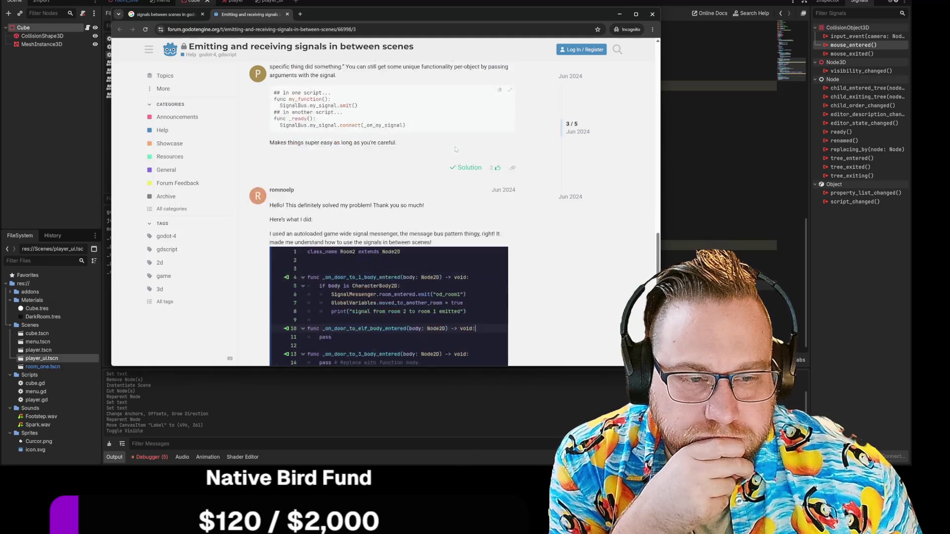
scroll(410, 143, up, 4)
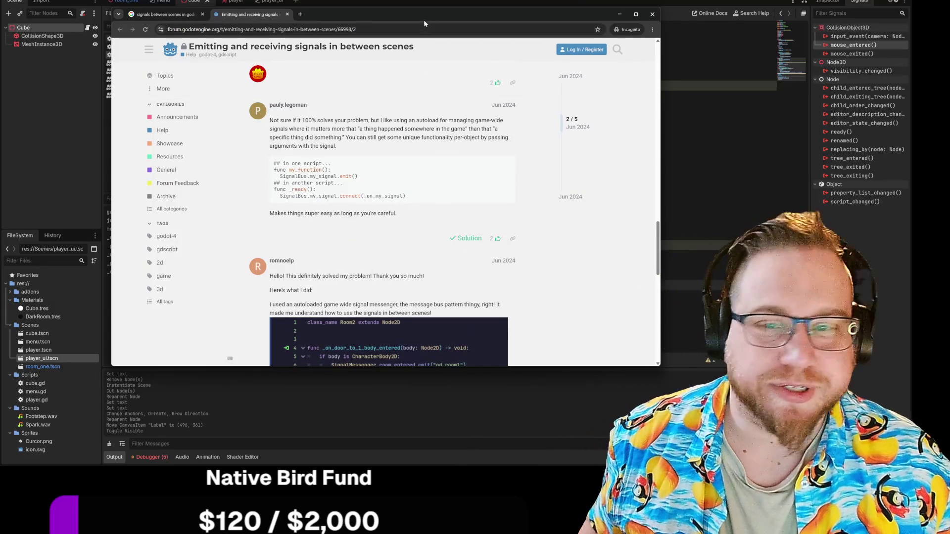
key(alt+Tab)
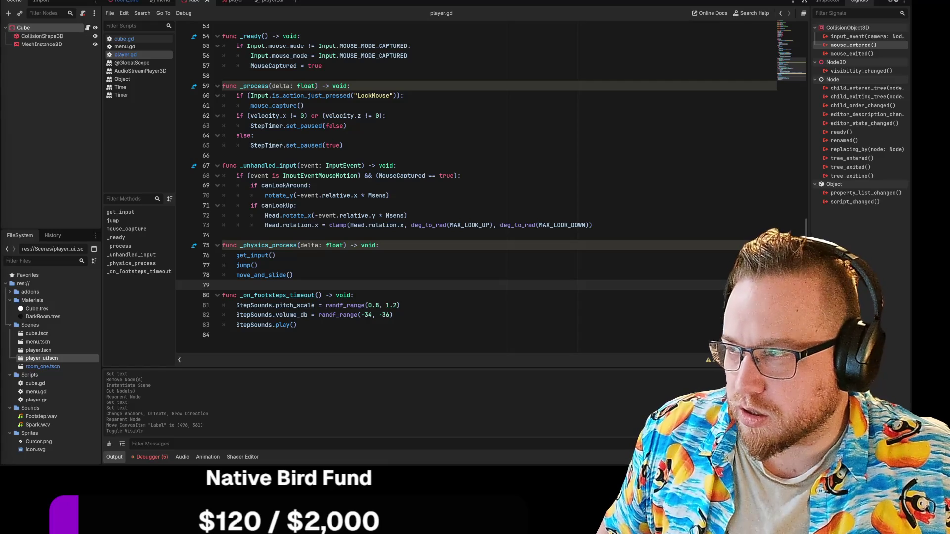
Bring up the 'Woodstock Bourbon - Mate's Girlfriend' video, watch it full screen, then exit full screen
key(alt+Tab)
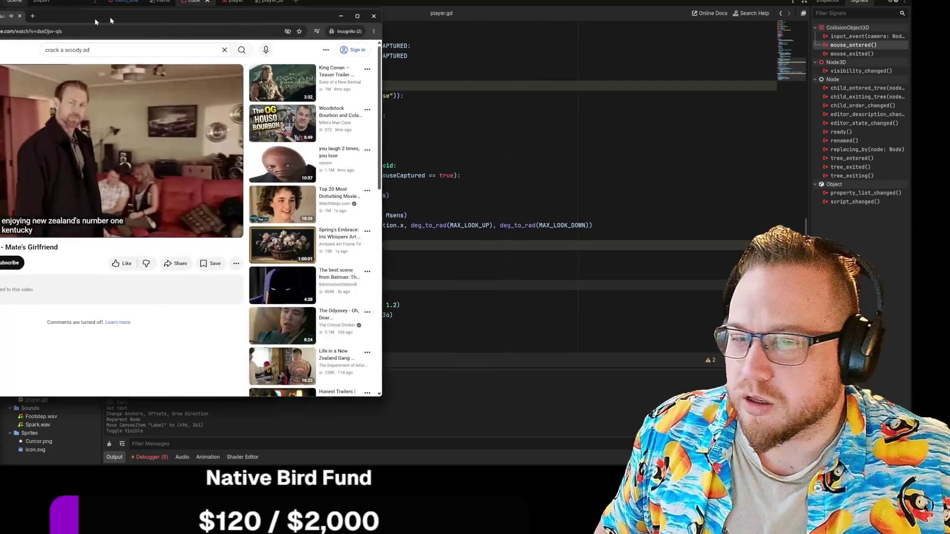
mouse_move(168, 7)
mouse_down()
mouse_move(238, 1)
mouse_move(267, 11)
mouse_up()
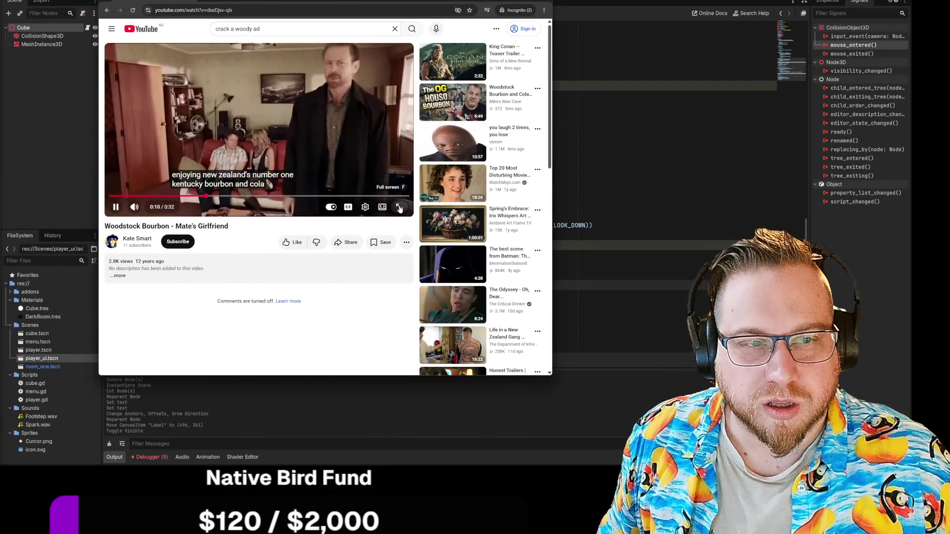
click(401, 207)
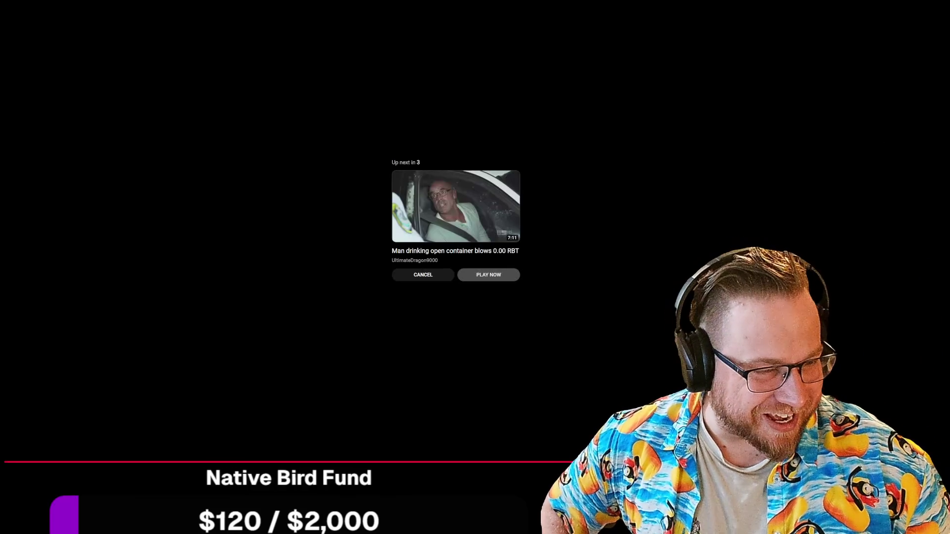
key(Escape)
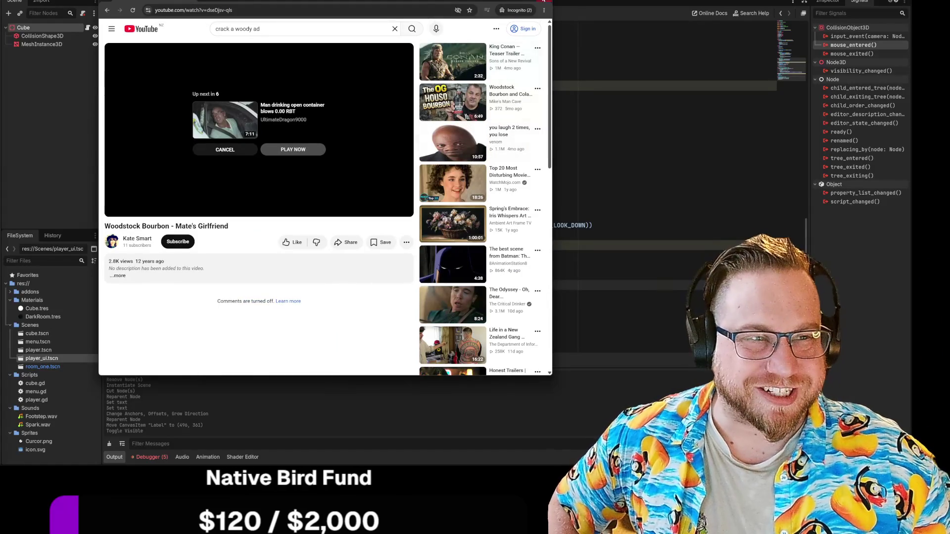
Switch from the video to review player.gd, then place the Using signals docs window over the editor
key(alt+Tab)
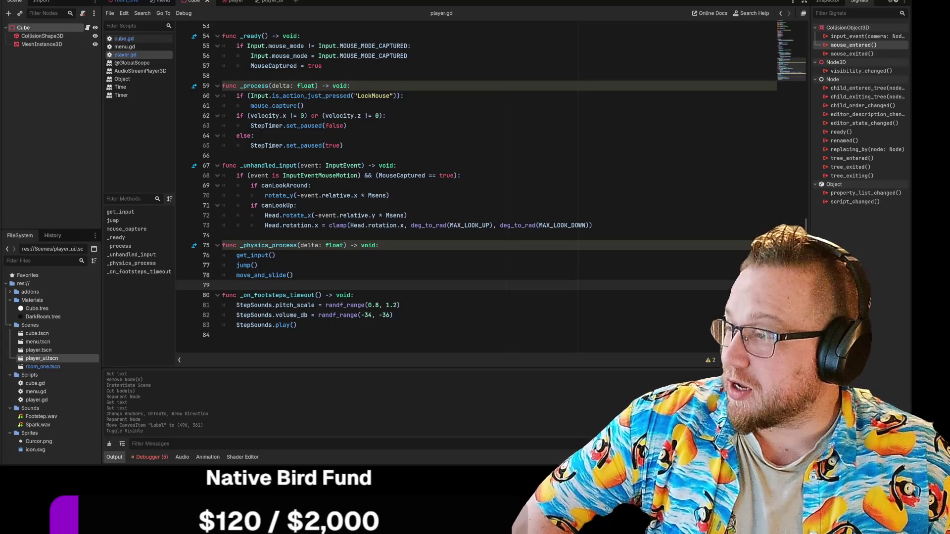
key(alt+Tab)
mouse_move(422, 44)
mouse_down()
mouse_move(429, 10)
mouse_move(419, 9)
mouse_up()
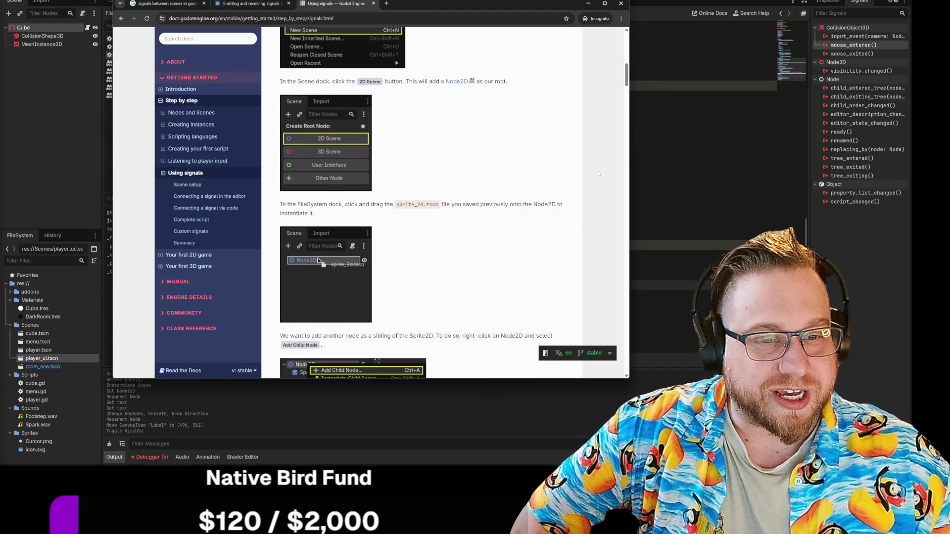
Scroll through 'Connecting a signal in the editor' to the generated _on_button_pressed method
scroll(597, 173, down, 8)
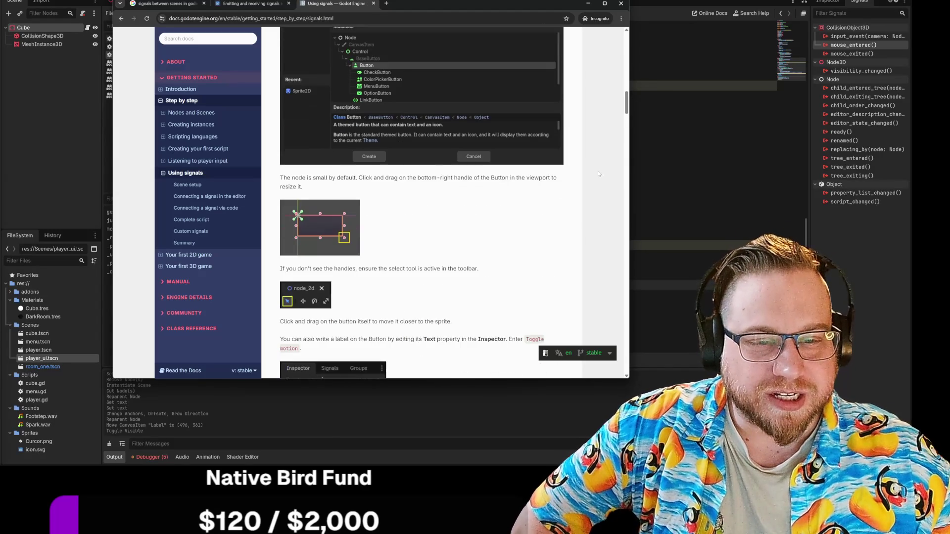
scroll(598, 173, down, 2)
scroll(598, 173, down, 9)
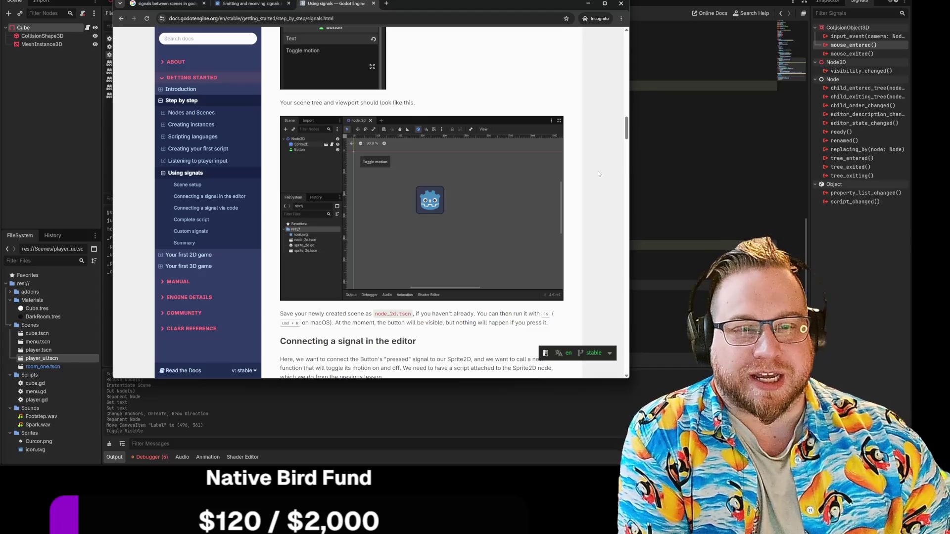
scroll(598, 174, down, 5)
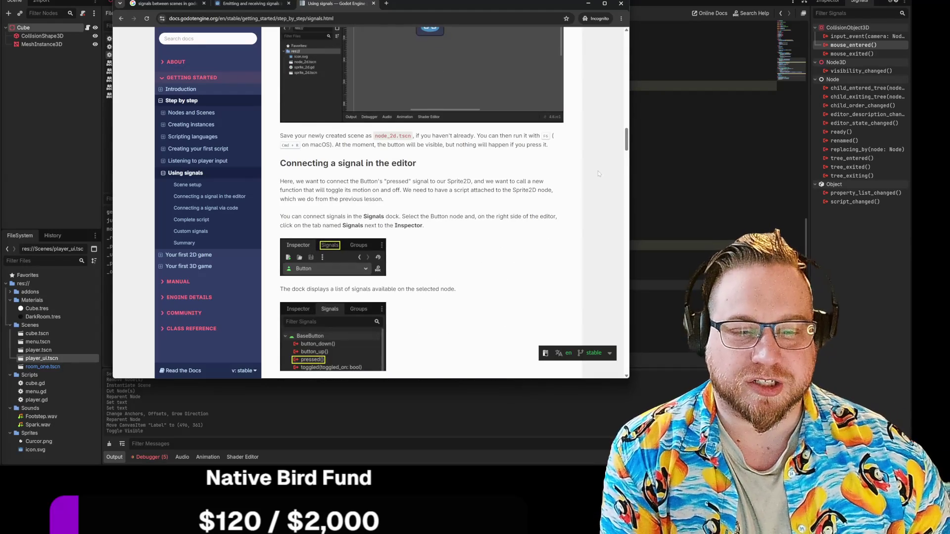
scroll(598, 174, down, 4)
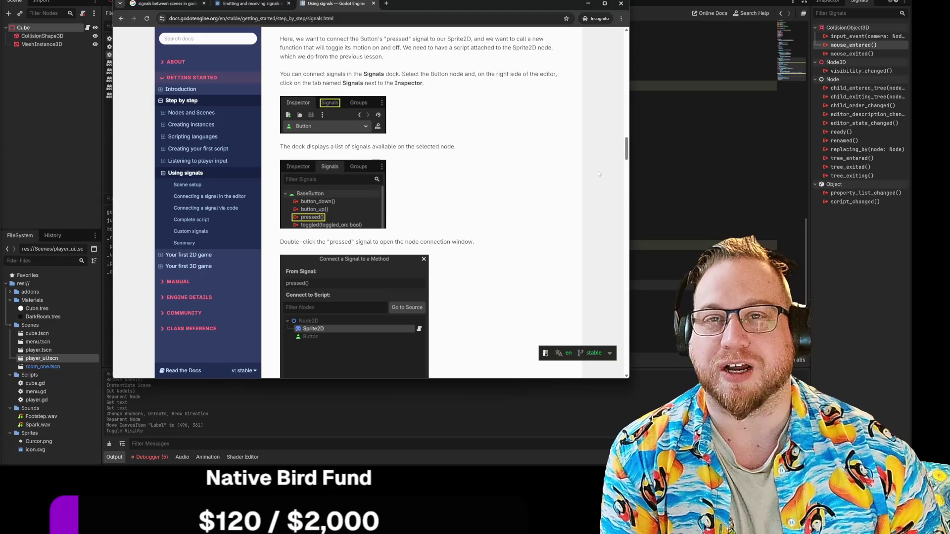
scroll(598, 174, down, 3)
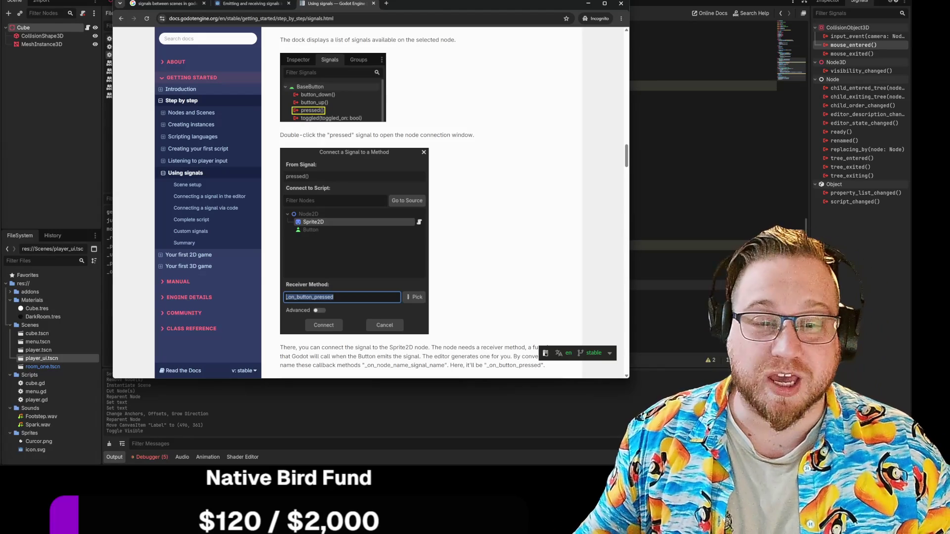
scroll(474, 199, down, 5)
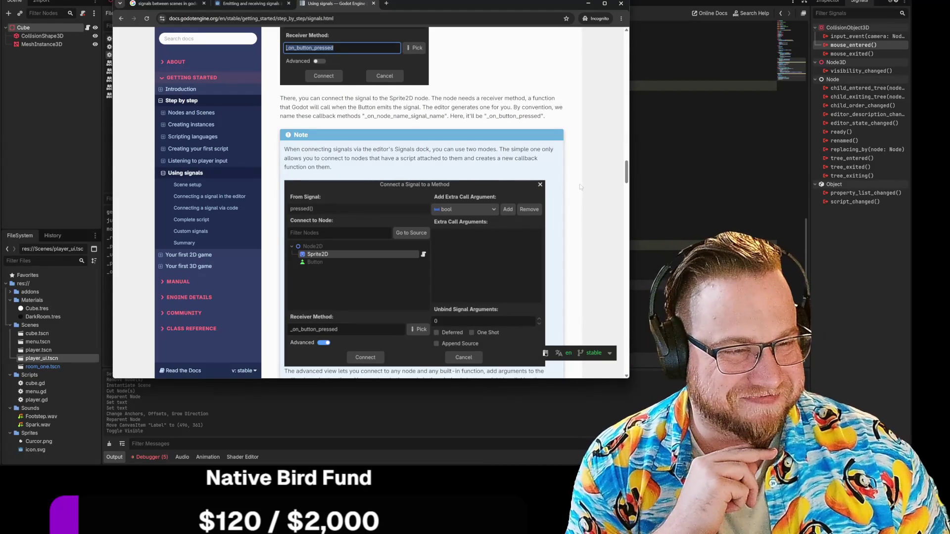
scroll(584, 182, down, 3)
scroll(583, 183, up, 2)
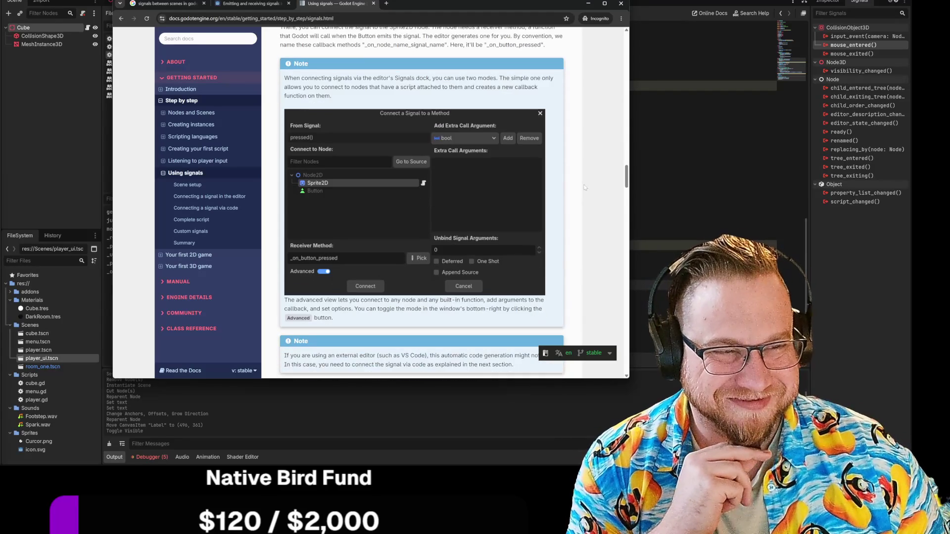
scroll(626, 177, down, 2)
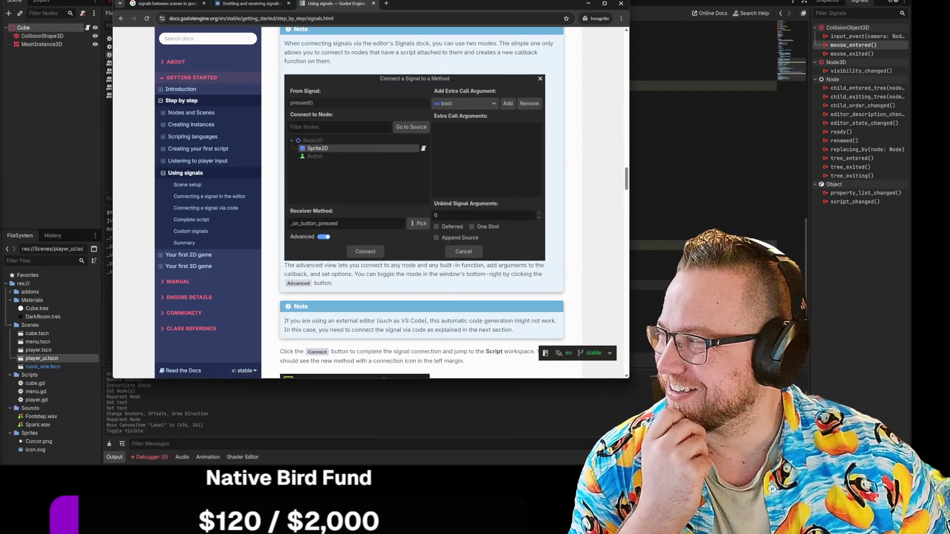
scroll(585, 140, up, 1)
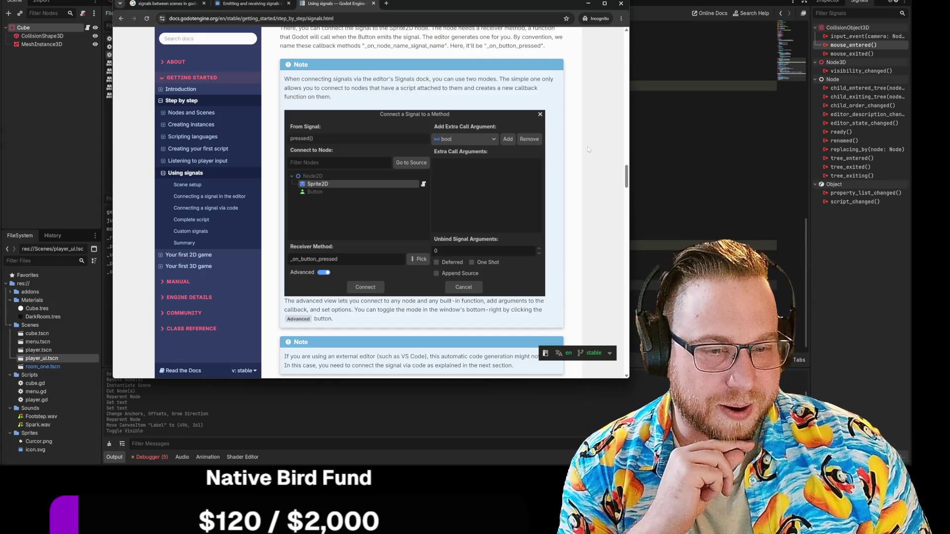
scroll(588, 150, down, 2)
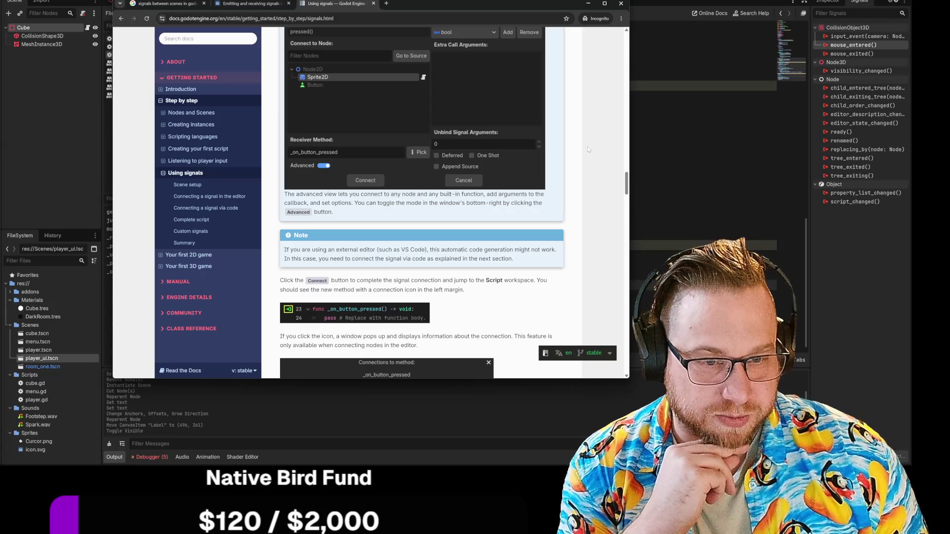
scroll(588, 149, down, 1)
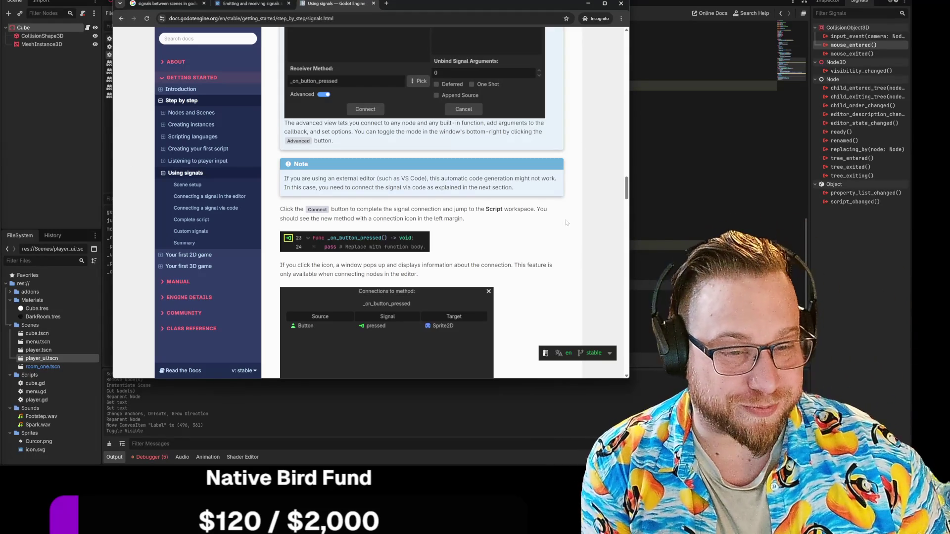
Scroll to the set_process(not is_processing()) GDScript snippet, briefly highlighting the editor-connection sentence
scroll(576, 242, down, 2)
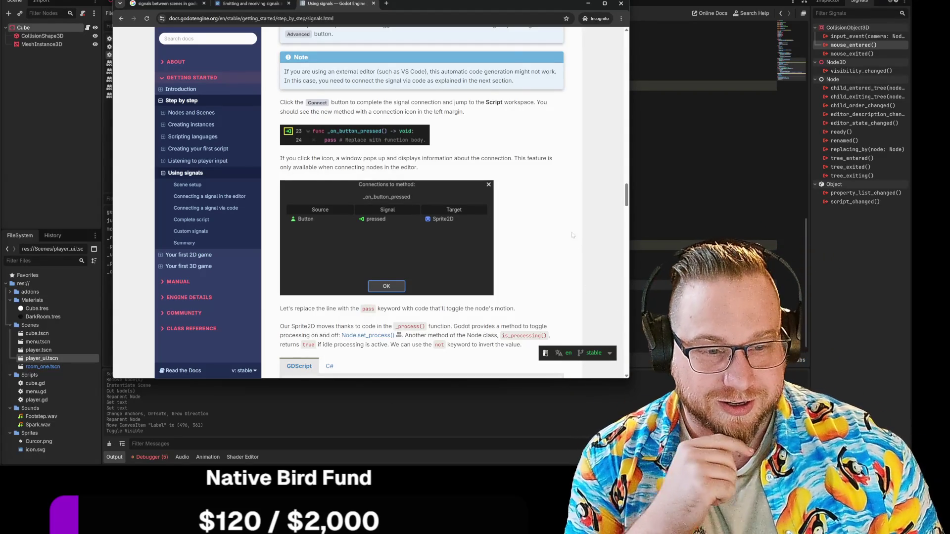
scroll(571, 232, down, 1)
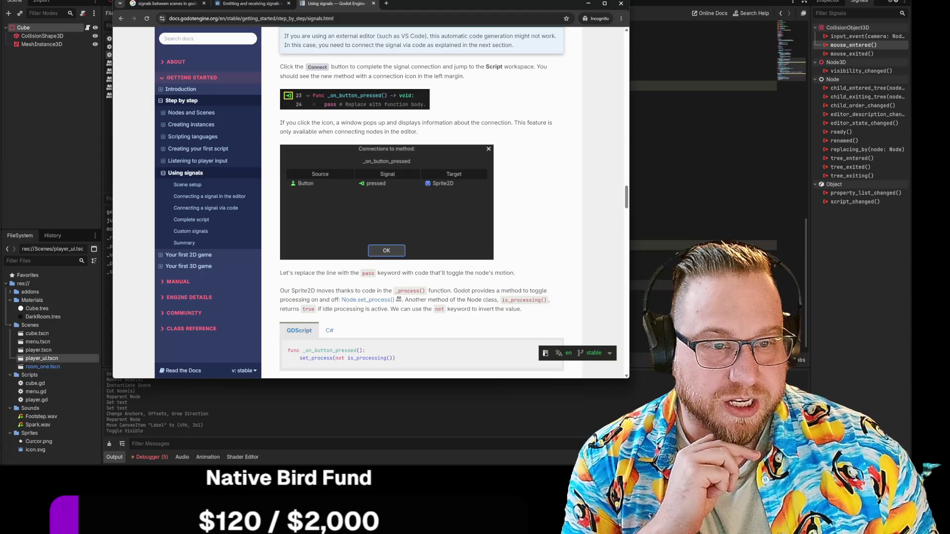
drag(280, 131, 419, 131)
click(450, 136)
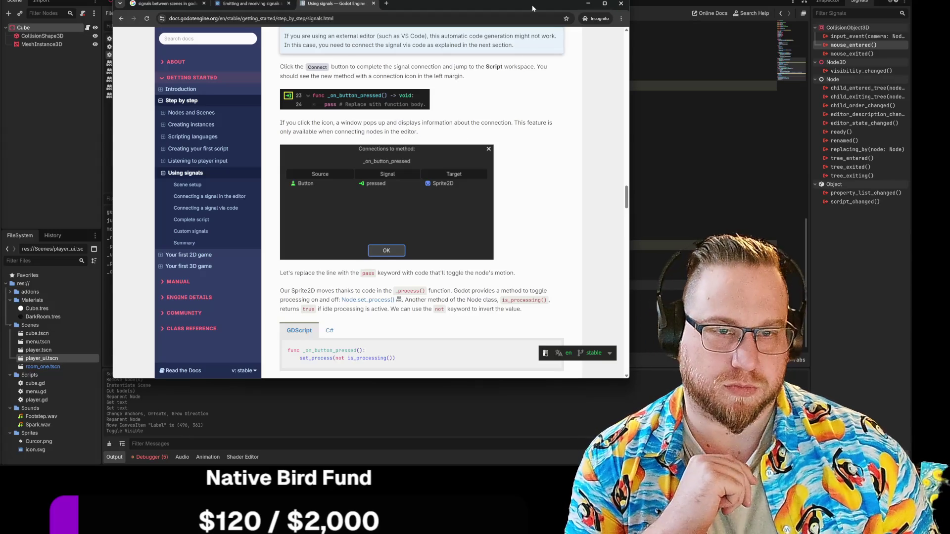
click(588, 3)
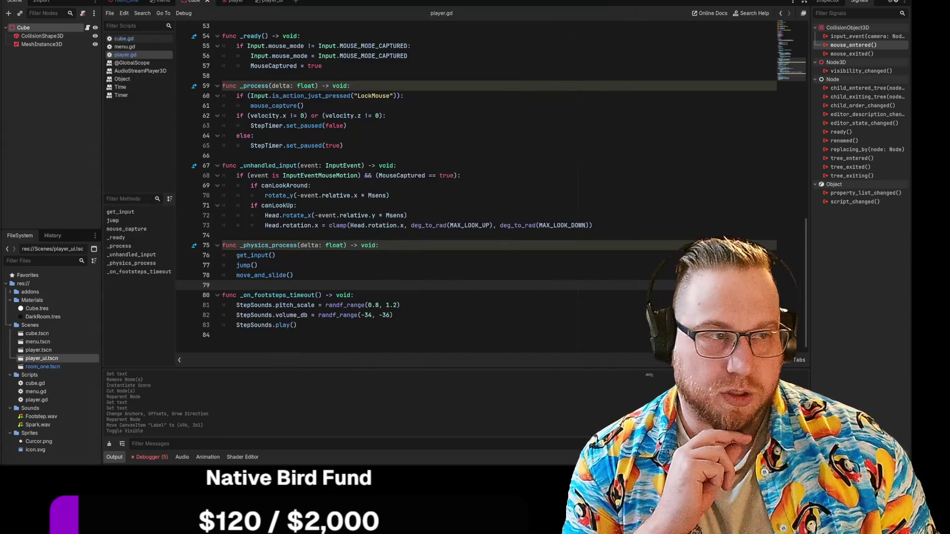
double_click(854, 45)
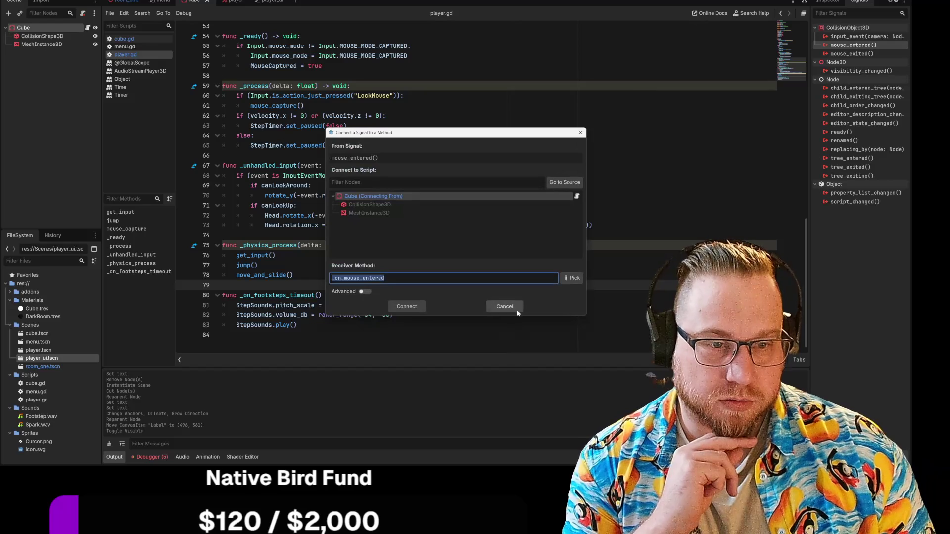
click(364, 291)
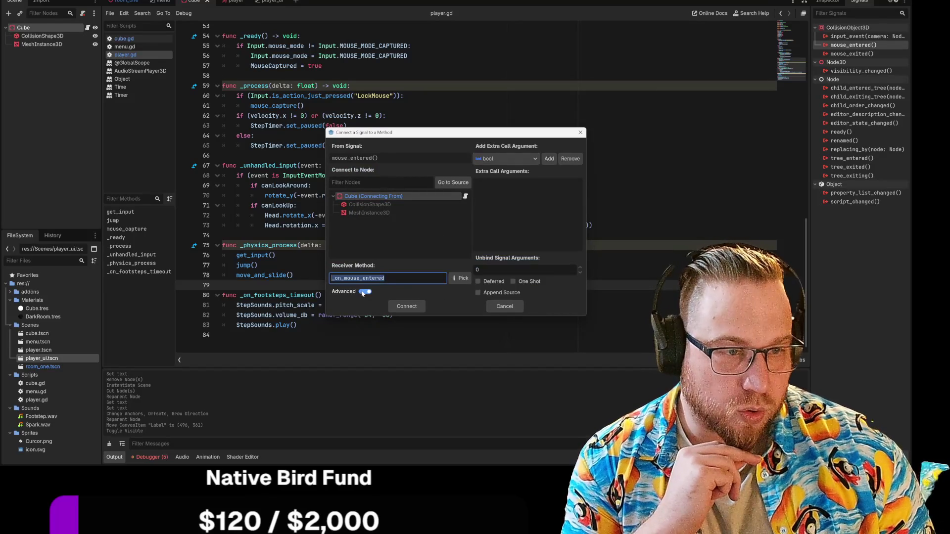
click(518, 168)
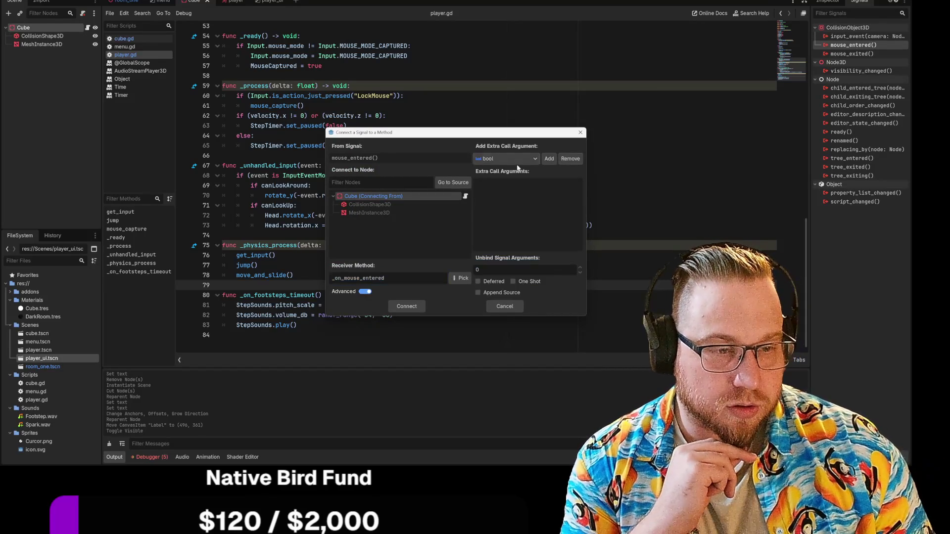
click(367, 291)
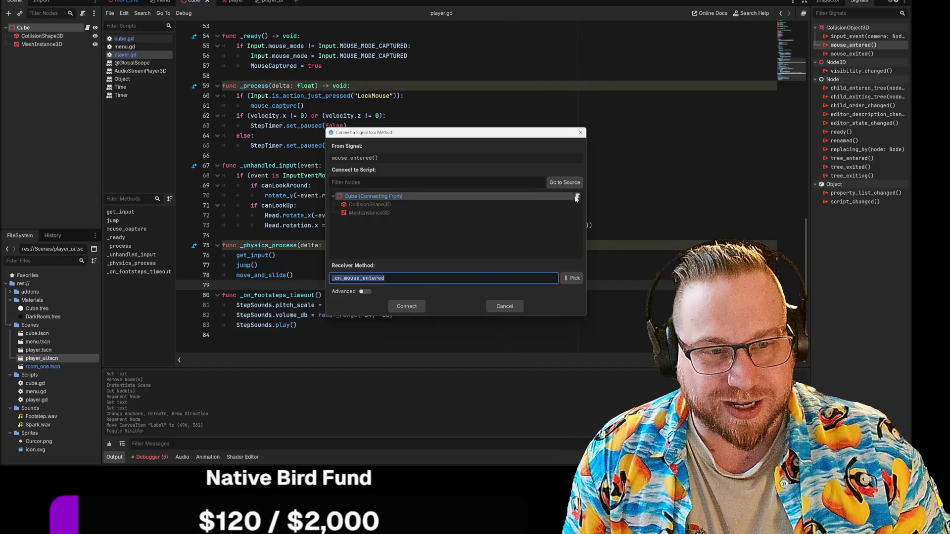
click(505, 306)
click(42, 36)
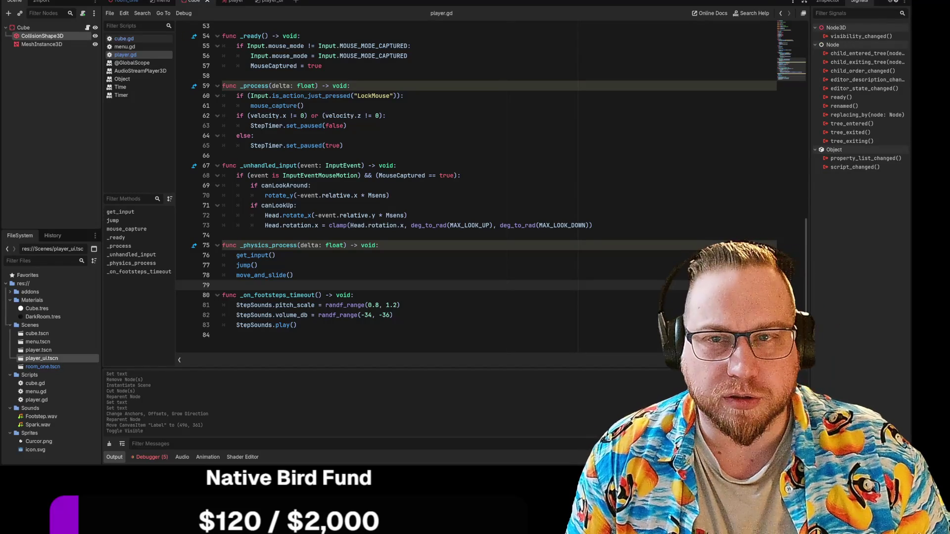
click(34, 27)
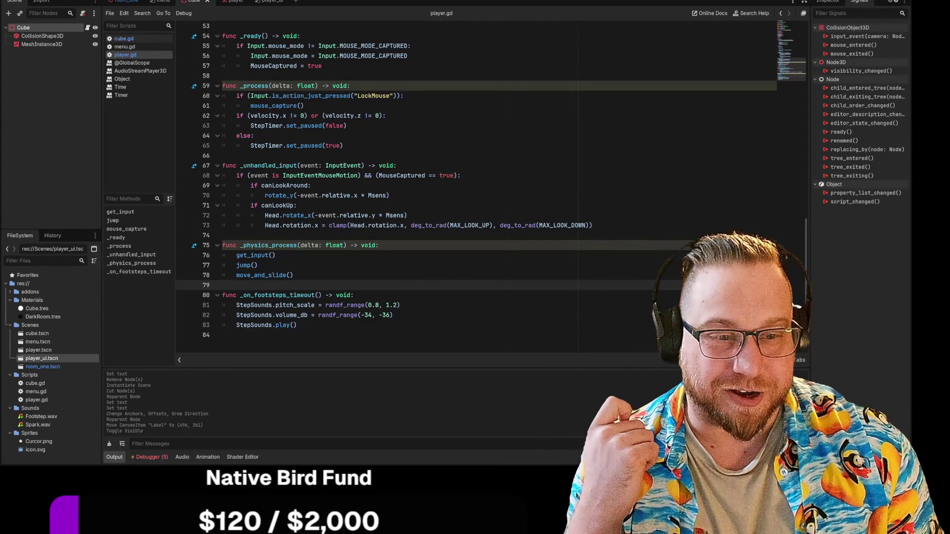
click(222, 235)
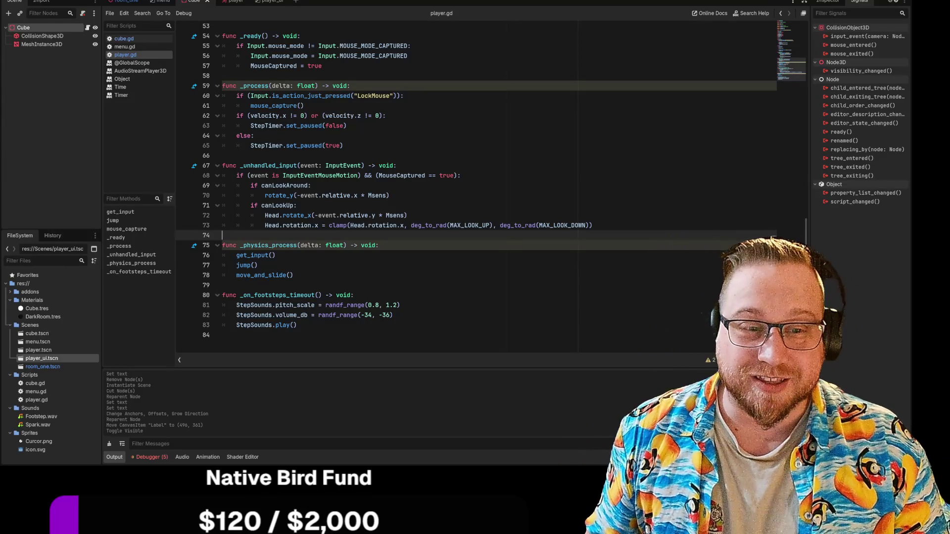
click(461, 225)
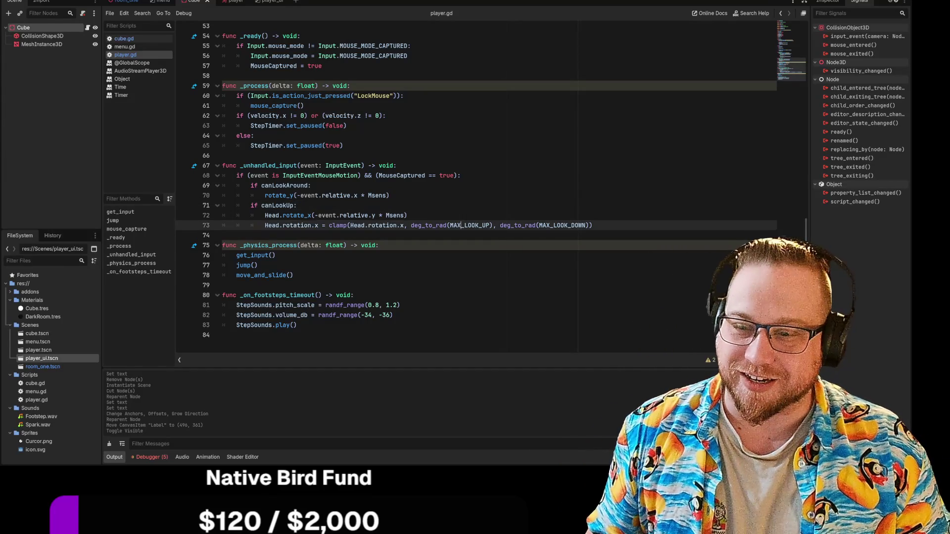
mouse_move(461, 225)
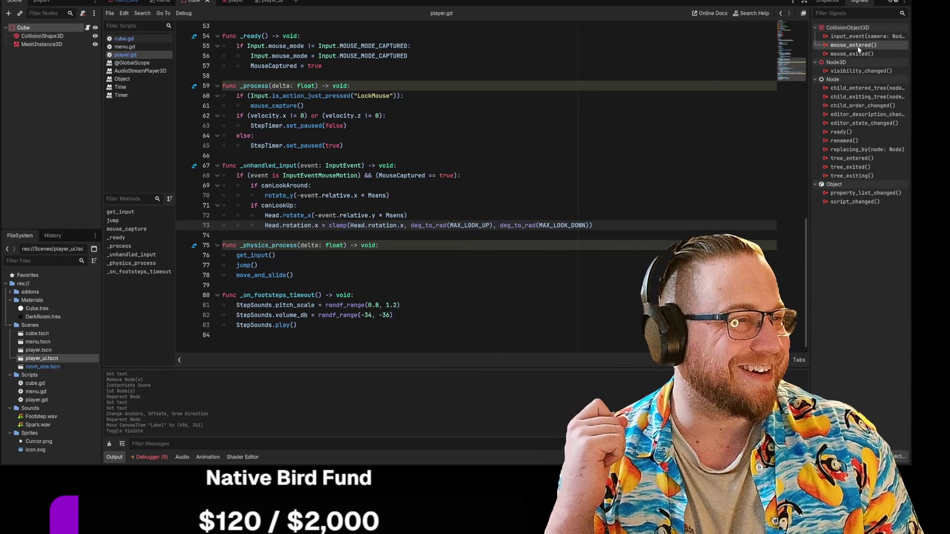
Open the Connect dialog for the Cube's mouse_entered signal, then bring the Using signals docs page forward
double_click(853, 45)
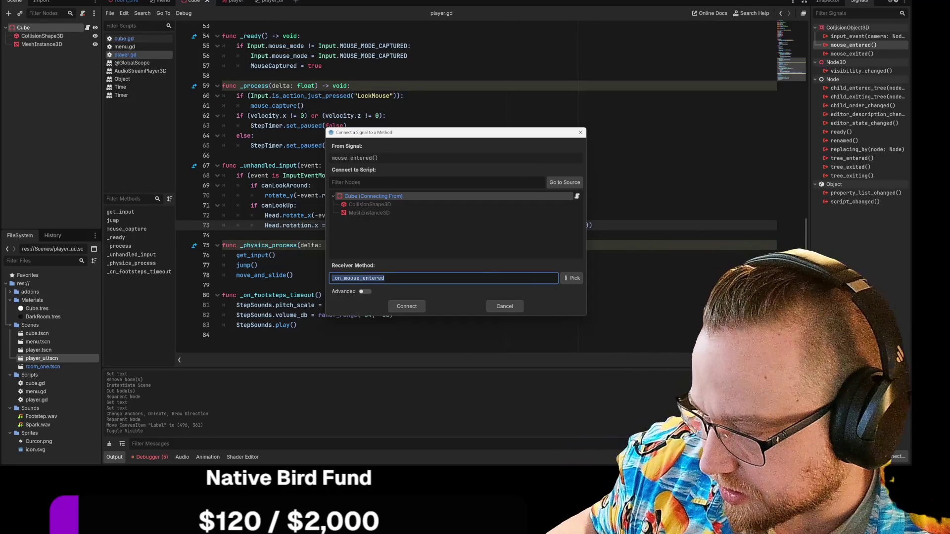
key(alt+Tab)
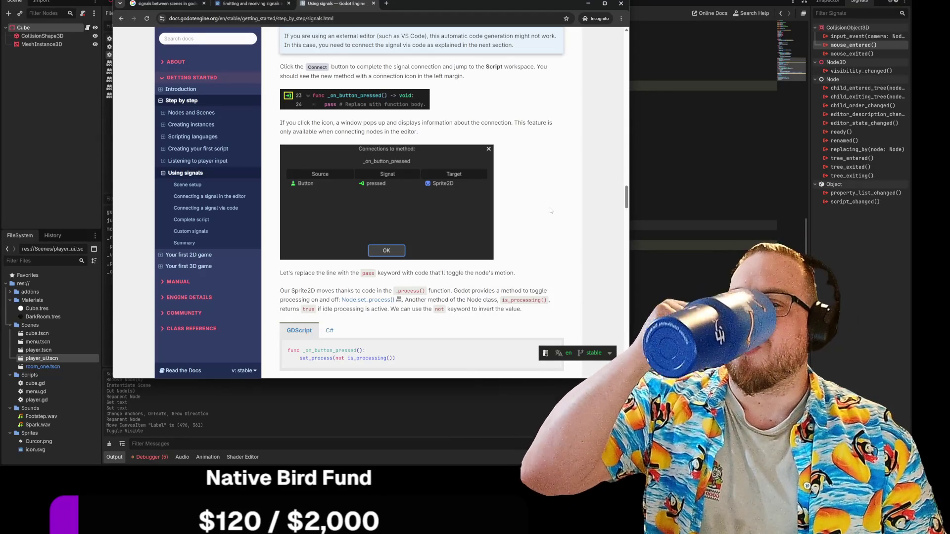
Scroll the Using signals page down to the timer timeout 'Connecting a signal via code' example
scroll(551, 210, down, 2)
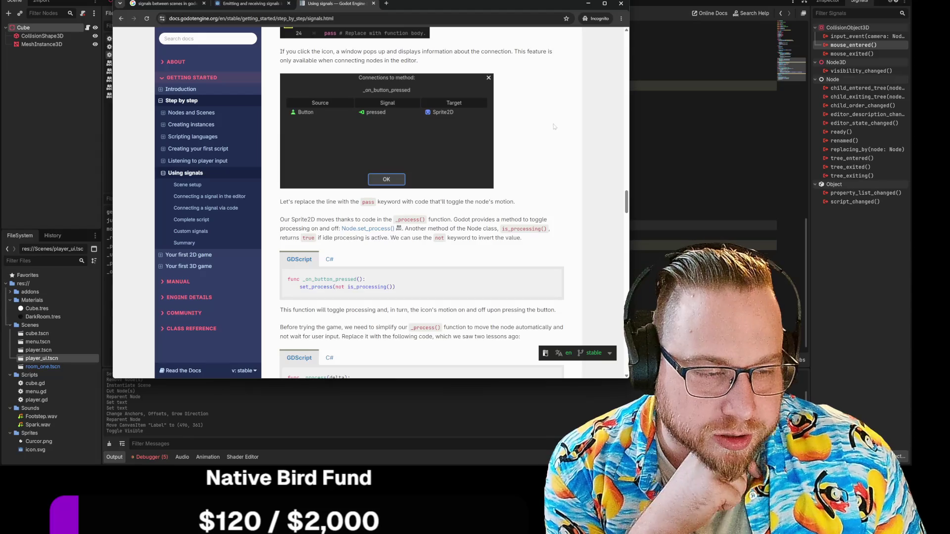
scroll(549, 128, down, 3)
scroll(548, 129, down, 10)
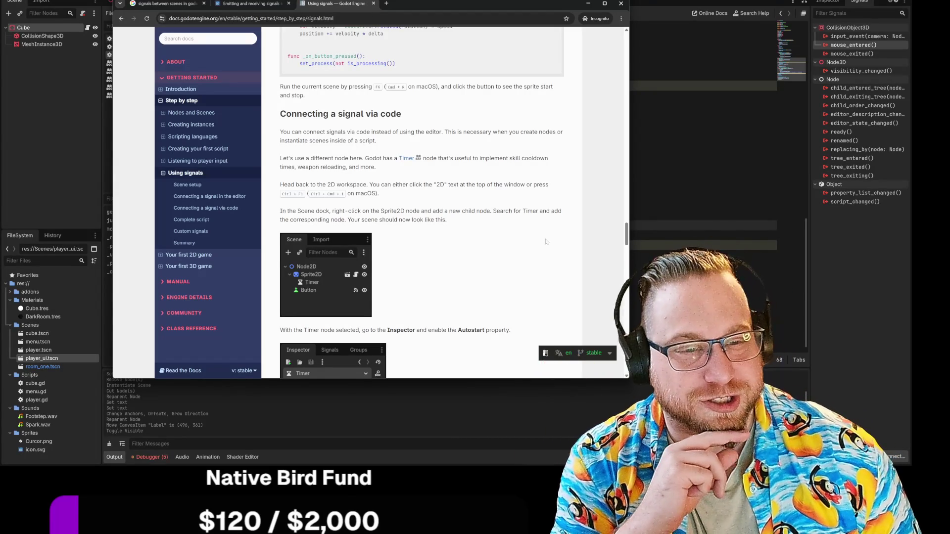
scroll(550, 241, down, 3)
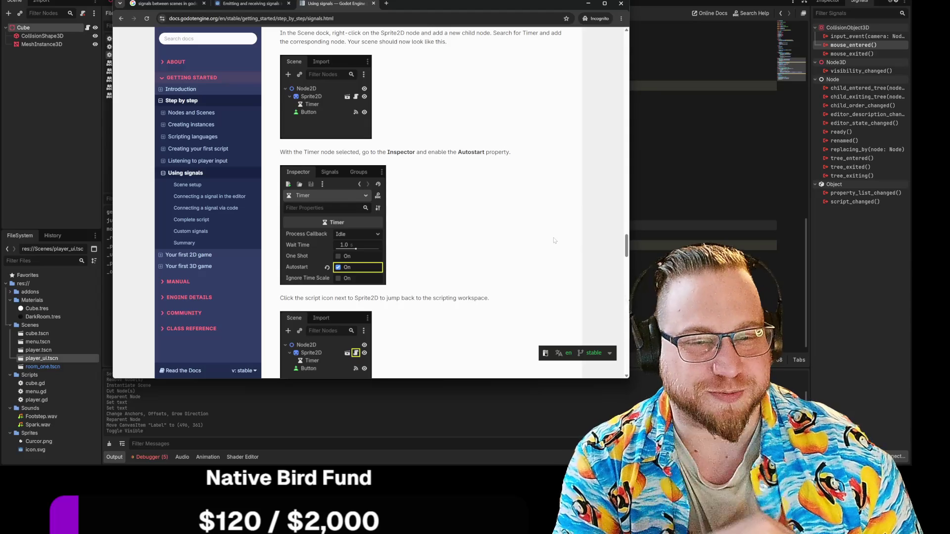
scroll(535, 227, down, 5)
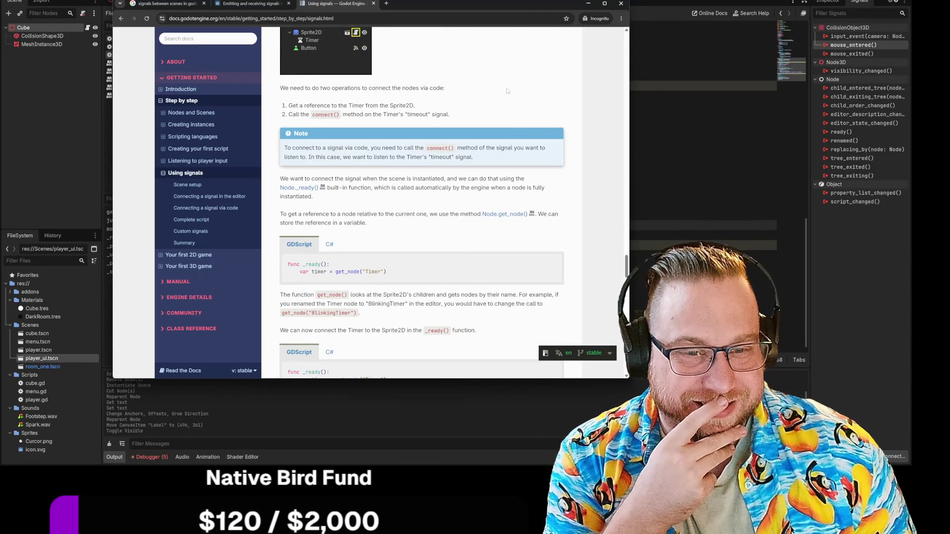
scroll(506, 91, down, 2)
scroll(506, 89, down, 3)
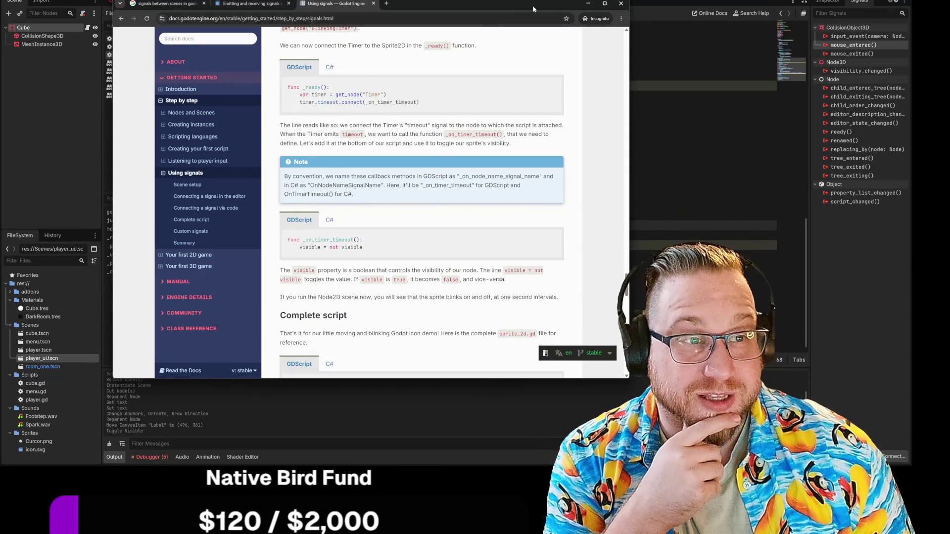
Move the docs window left and narrow it to sit beside the Godot editor
mouse_move(552, 8)
mouse_down()
mouse_move(594, 15)
mouse_move(476, 22)
mouse_up()
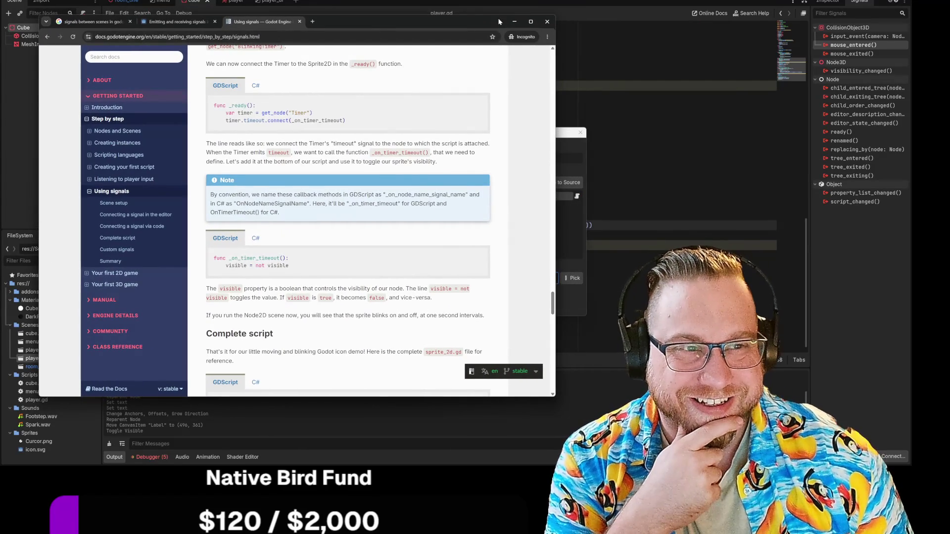
drag(557, 64, 372, 63)
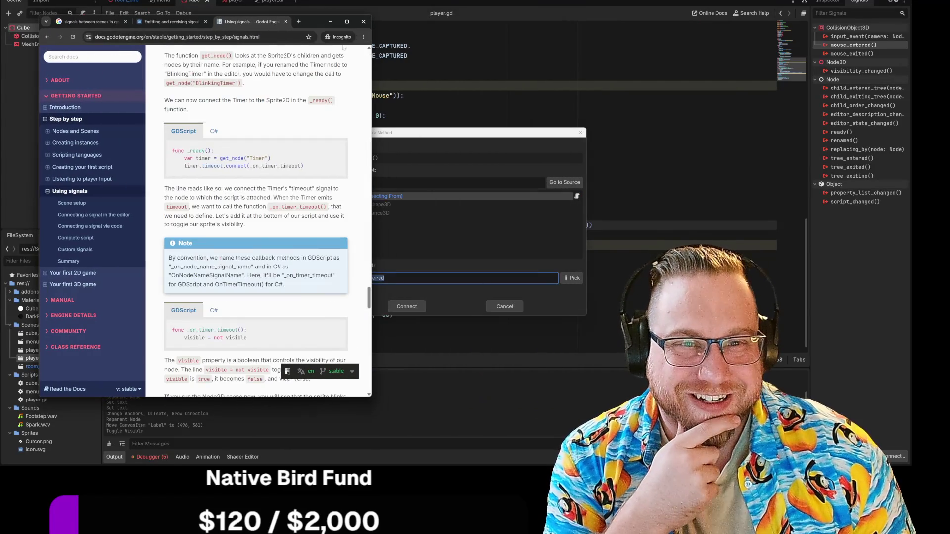
click(319, 20)
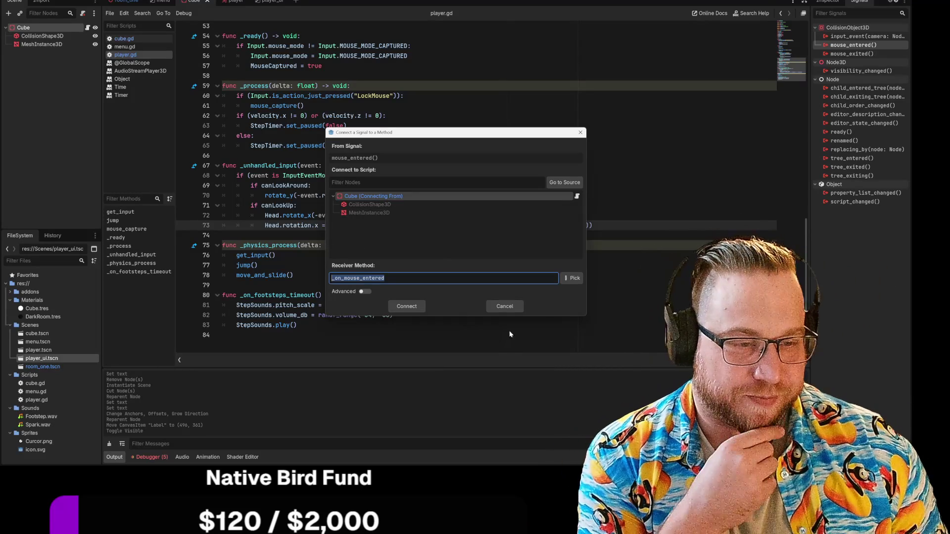
Cancel the mouse_entered connection, leaving player.gd ending with _on_footsteps_timeout
click(504, 306)
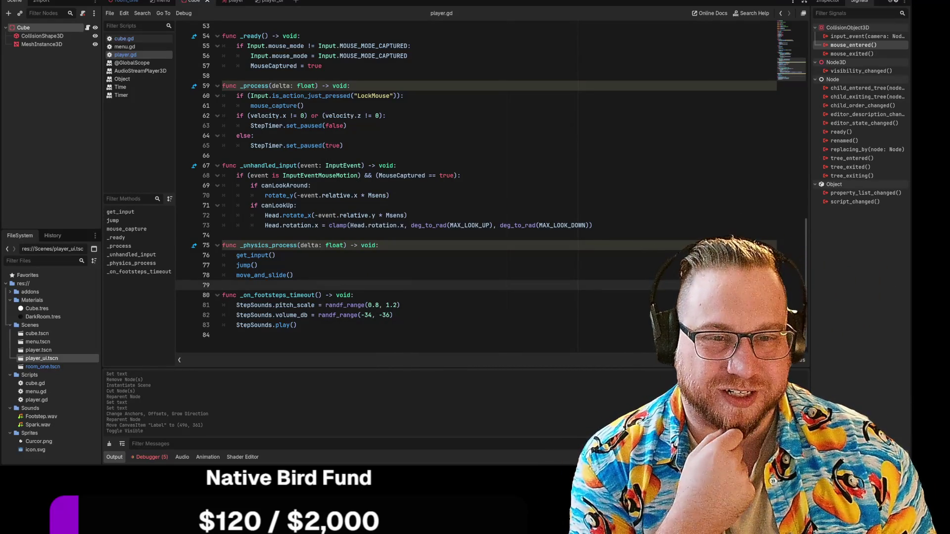
scroll(489, 188, up, 10)
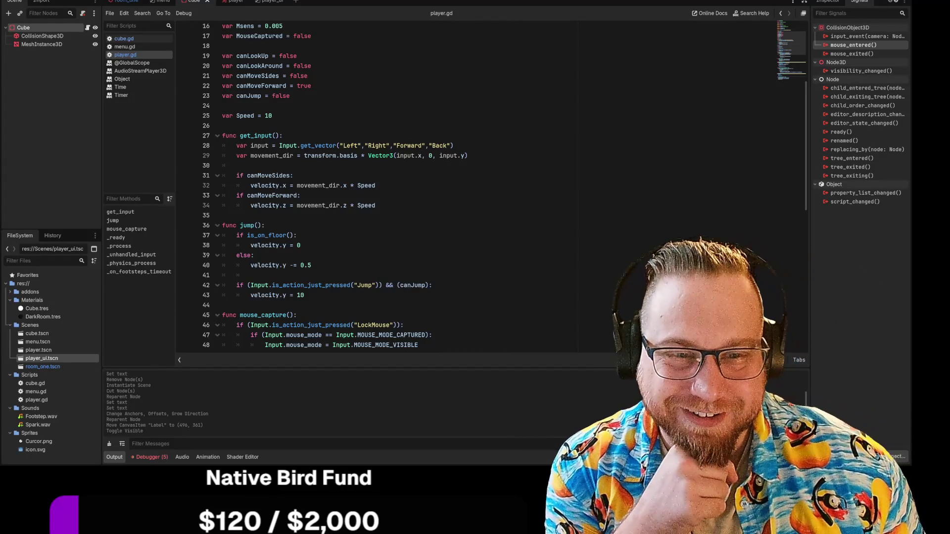
scroll(441, 186, down, 2)
scroll(441, 186, down, 10)
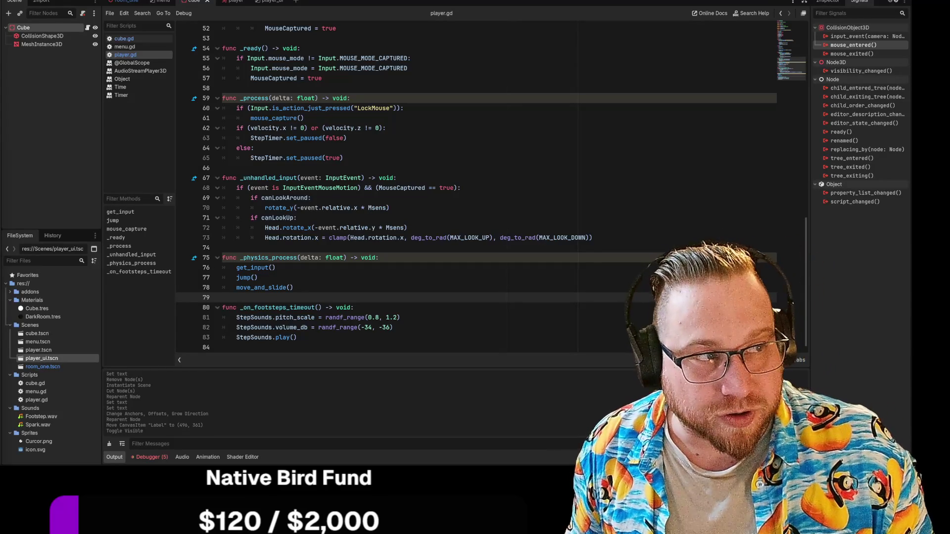
Delete the erroring $Label.text line 22 from cube.gd's _process and rerun the game
key(F5)
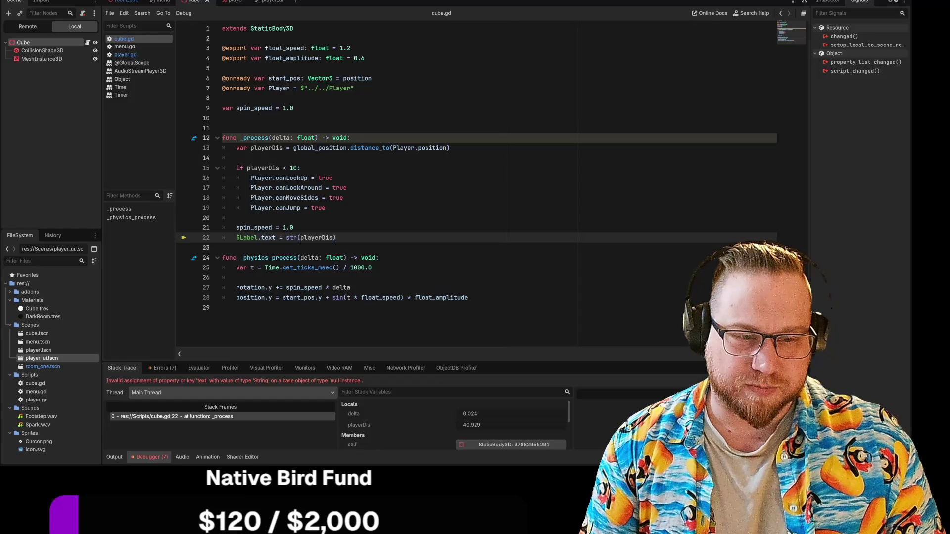
key(shift+Home)
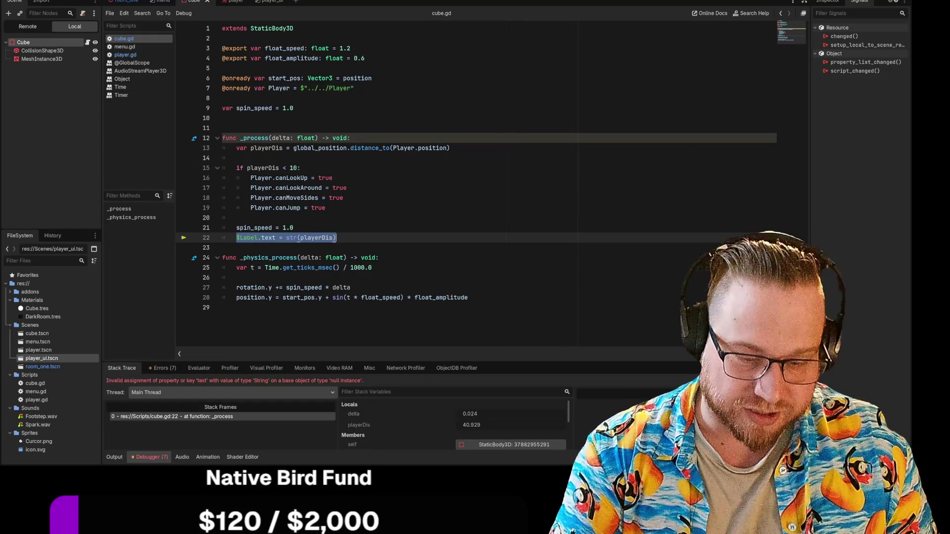
key(BackSpace)
key(BackSpace)
key(BackSpace)
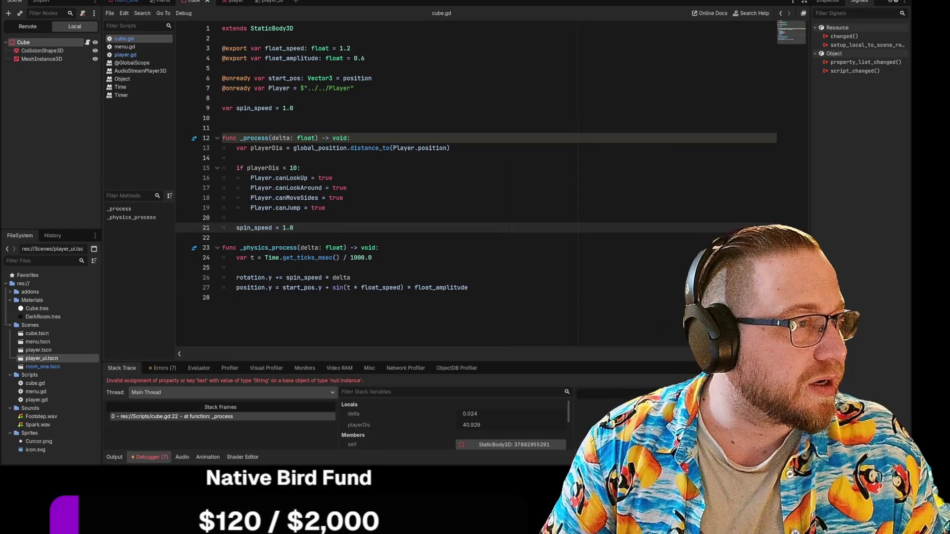
key(F5)
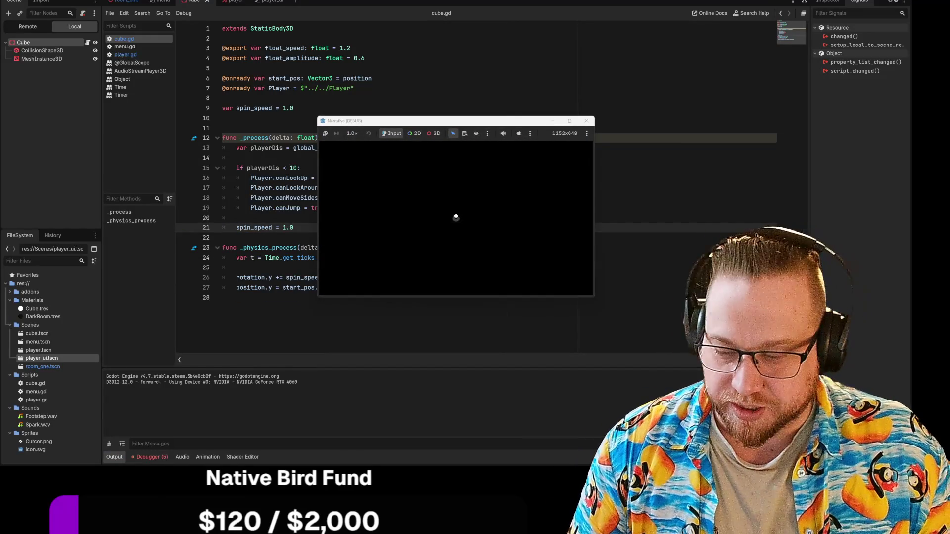
Watch the cube spin and float in an enlarged game window, pause with Esc, then close it
drag(457, 122, 243, 11)
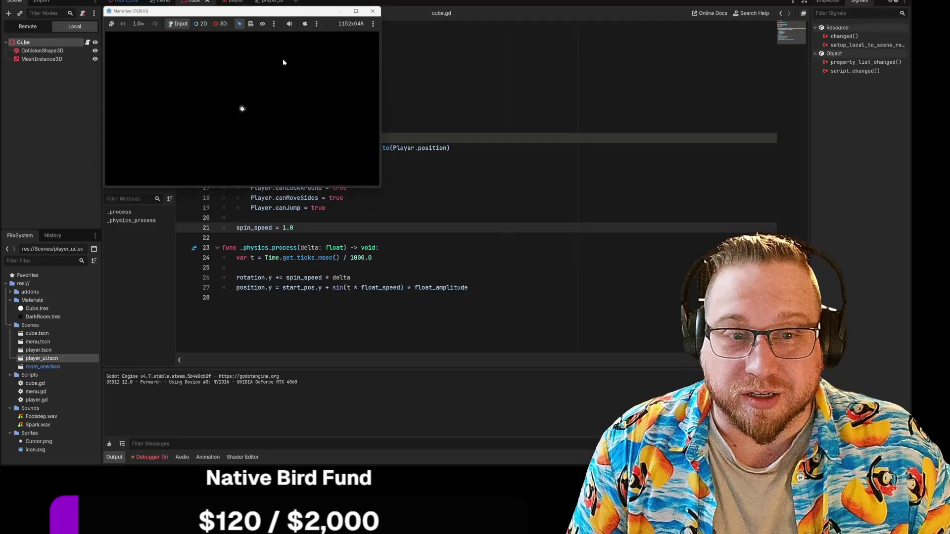
mouse_move(382, 192)
mouse_down()
mouse_move(486, 291)
mouse_move(633, 399)
mouse_up()
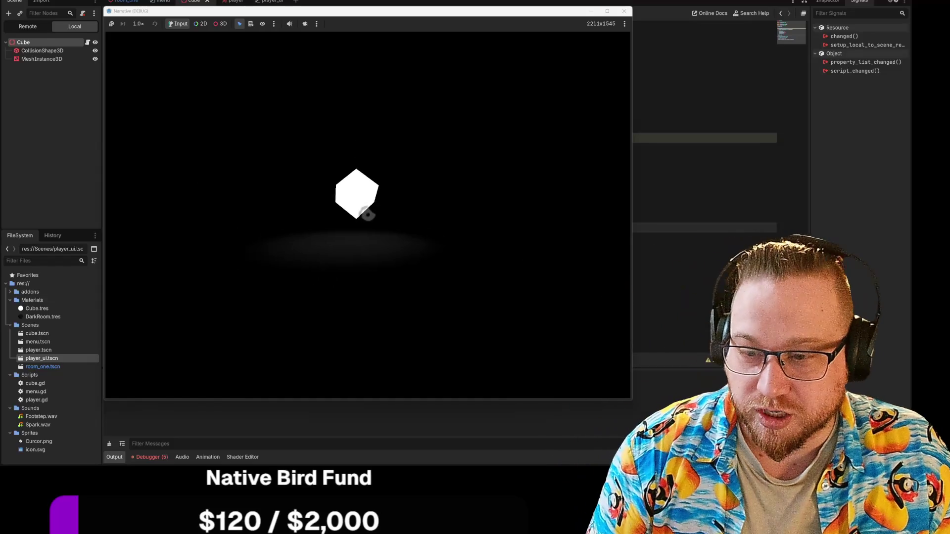
key(Escape)
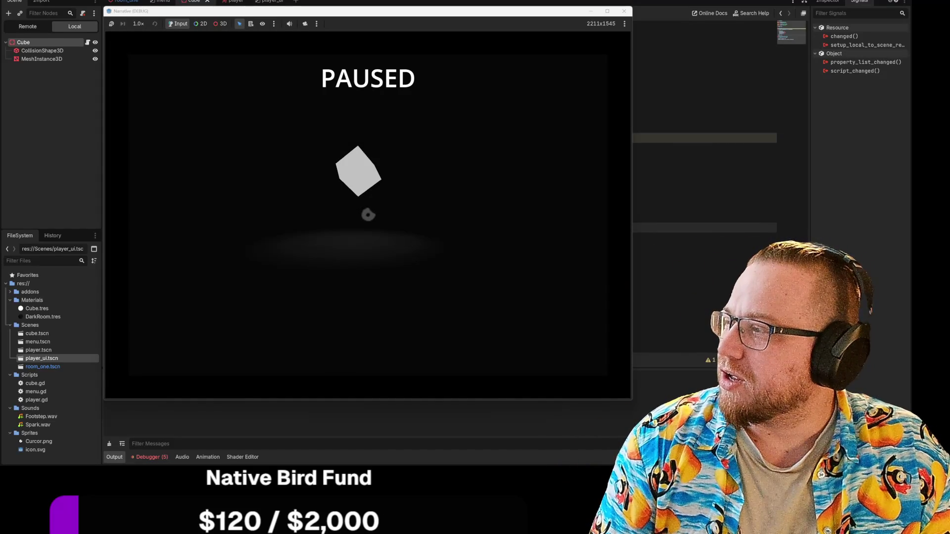
drag(631, 398, 323, 175)
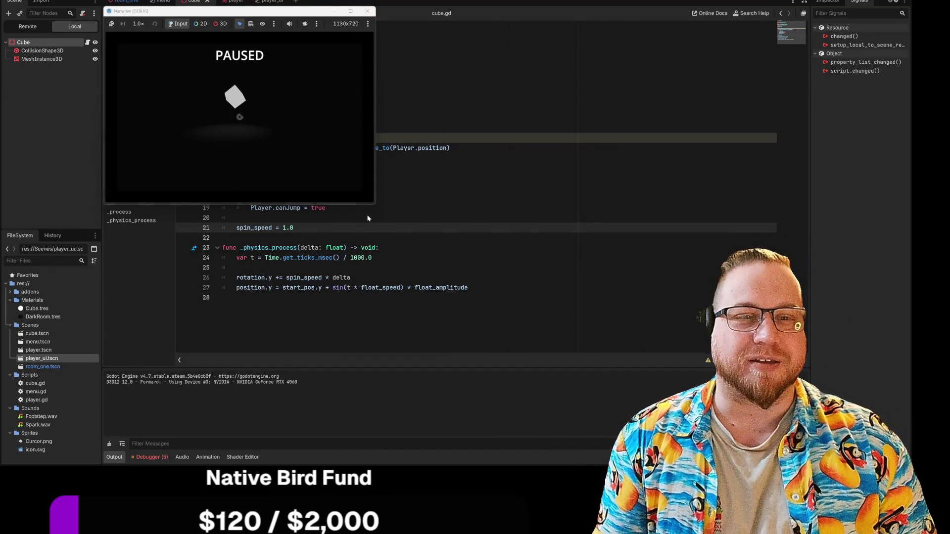
mouse_move(376, 203)
mouse_down()
mouse_move(709, 347)
mouse_move(890, 453)
mouse_move(405, 284)
mouse_move(340, 221)
mouse_move(428, 266)
mouse_move(468, 299)
mouse_up()
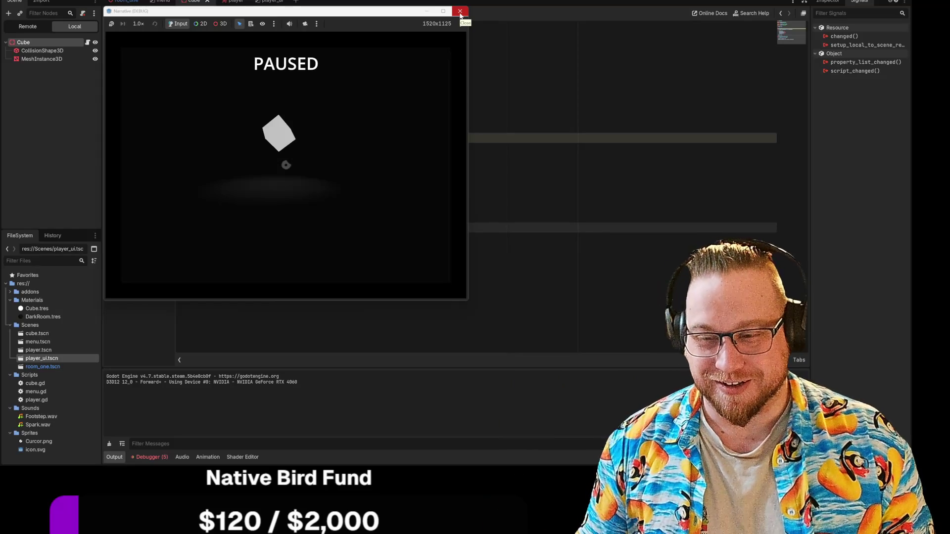
click(460, 13)
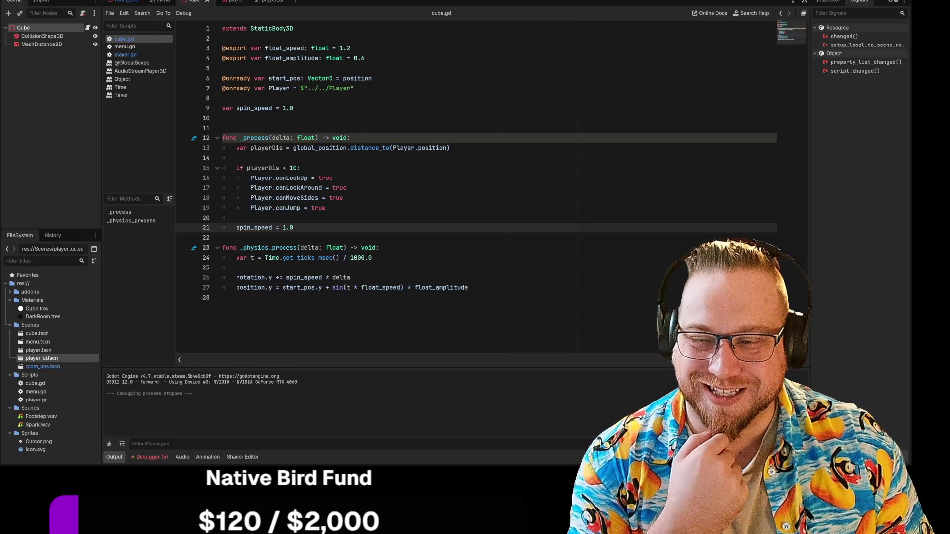
click(15, 1)
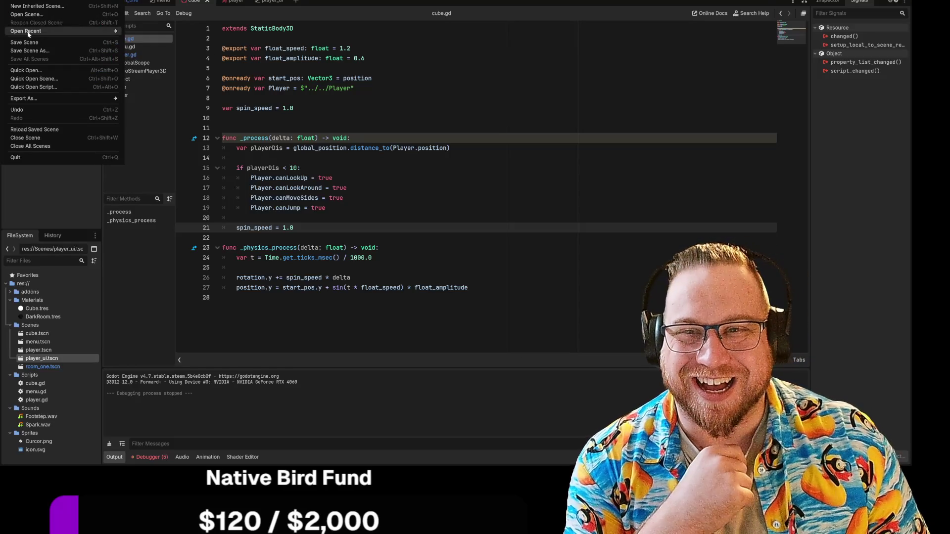
click(39, 52)
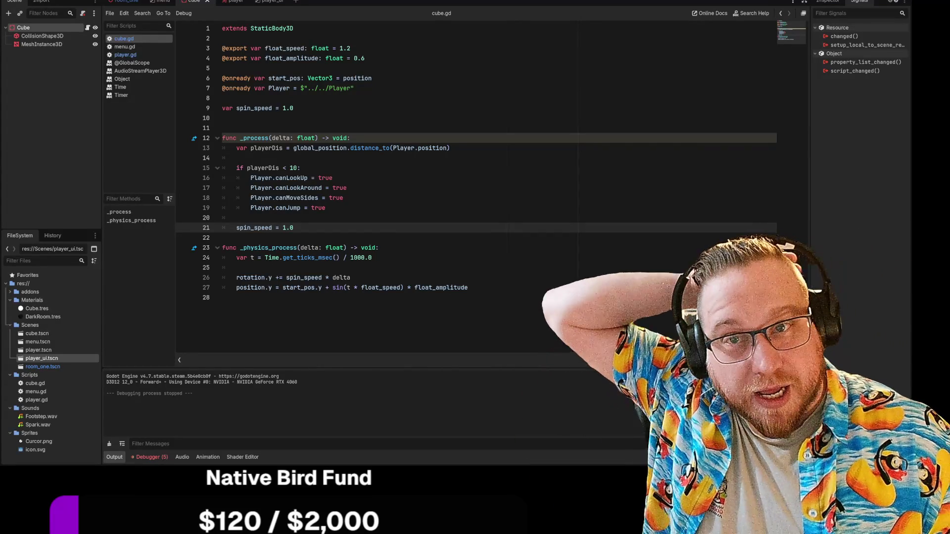
click(14, 1)
click(14, 51)
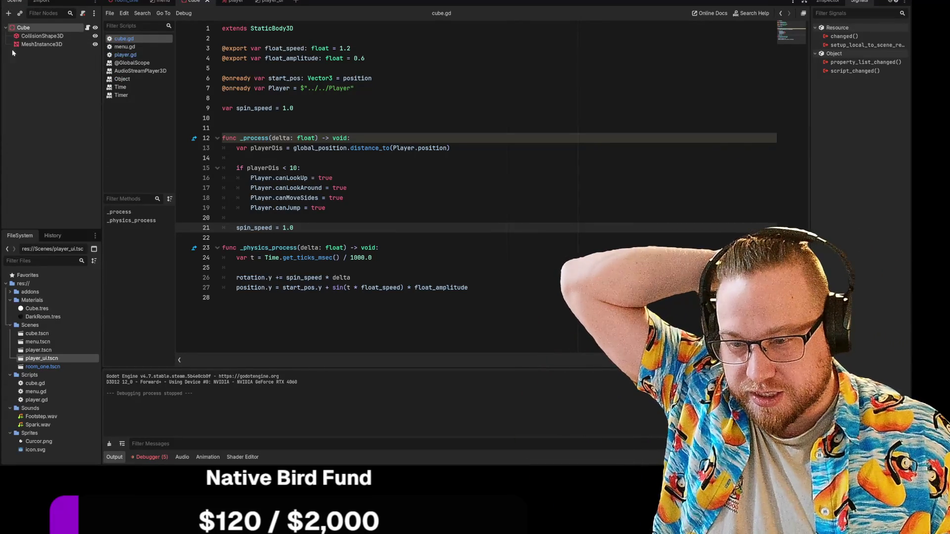